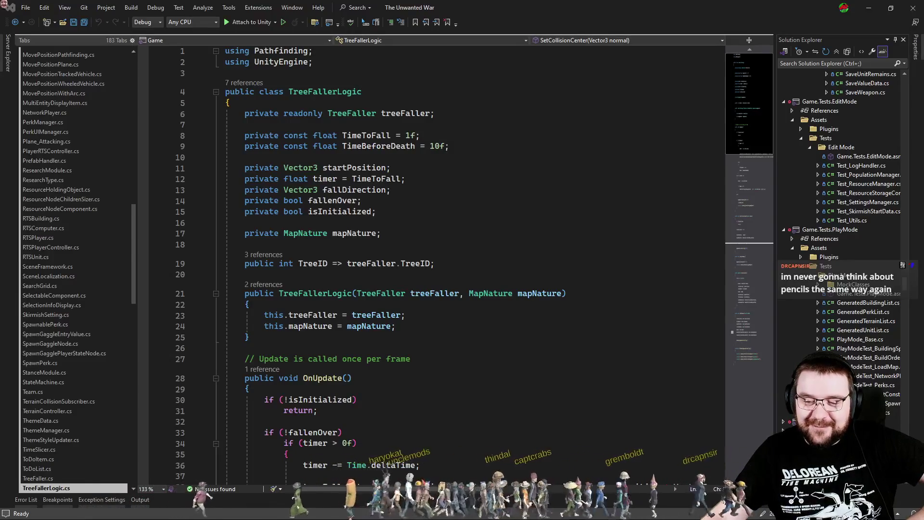
Step: Duplicate the TreeID property line in TreeFallerLogic and change the copy's type to bool
{"action": "left_click", "coordinate": [453, 348]}
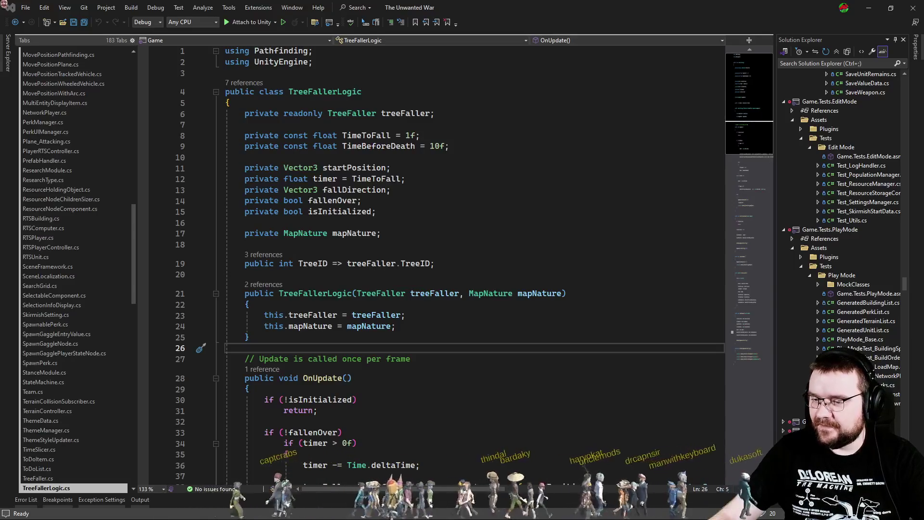
{"action": "left_click", "coordinate": [452, 315]}
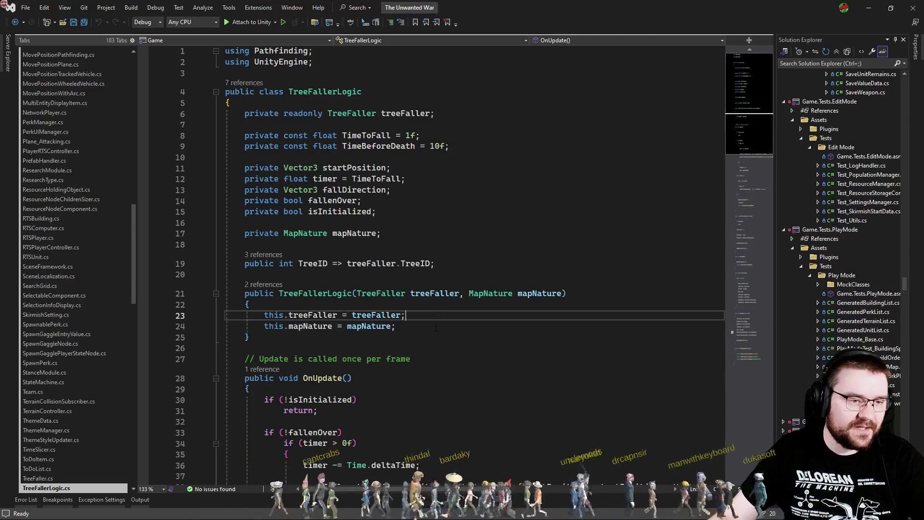
{"action": "left_click", "coordinate": [455, 262]}
{"action": "key", "text": "ctrl+d"}
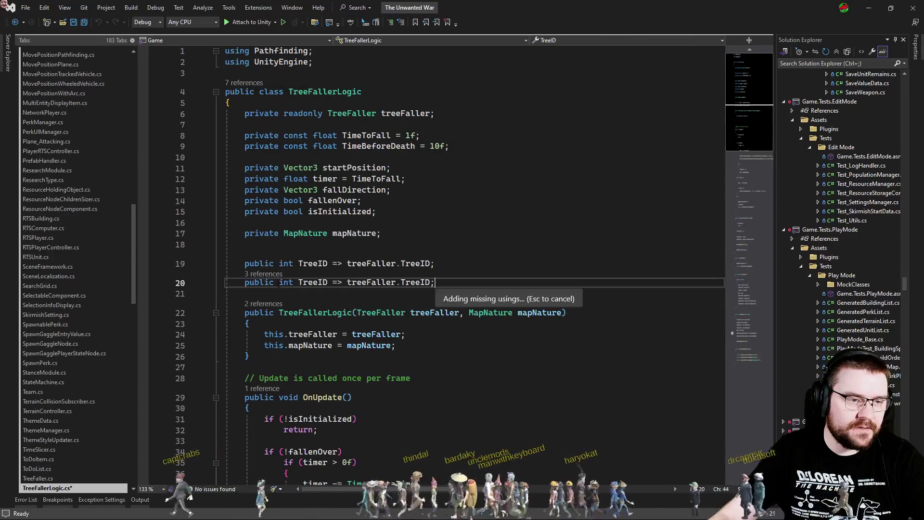
{"action": "type", "text": "bool"}
{"action": "key", "text": "Escape"}
Step: Point the copied property at treeFaller.noFalling and rename it NoFalling
{"action": "key", "text": "End"}
{"action": "key", "text": "Left"}
{"action": "key", "text": "Left"}
{"action": "key", "text": "ctrl+w"}
{"action": "type", "text": "fall"}
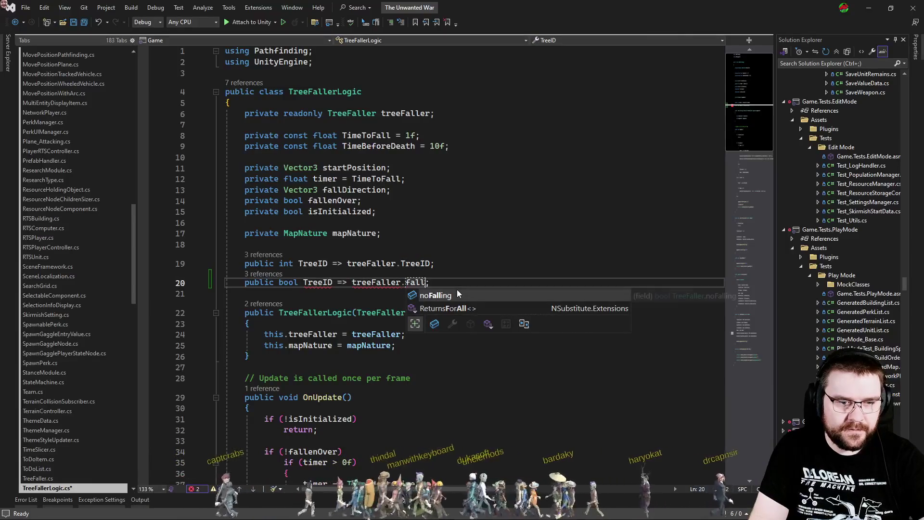
{"action": "key", "text": "Tab"}
{"action": "double_click", "coordinate": [318, 283]}
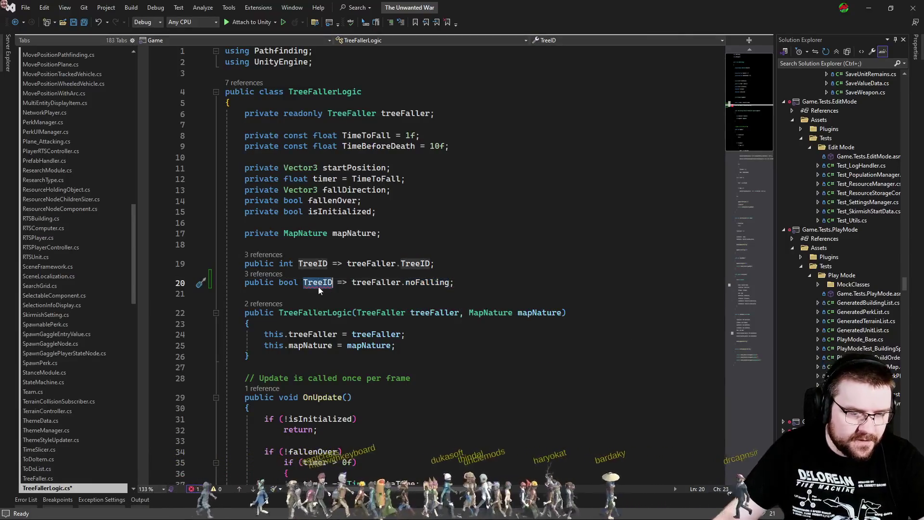
{"action": "type", "text": "NoFalling"}
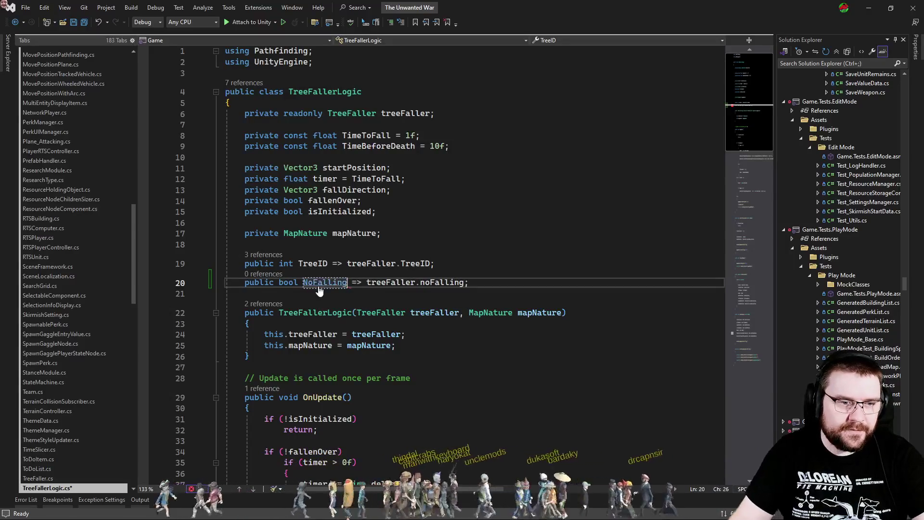
{"action": "key", "text": "ctrl+Tab"}
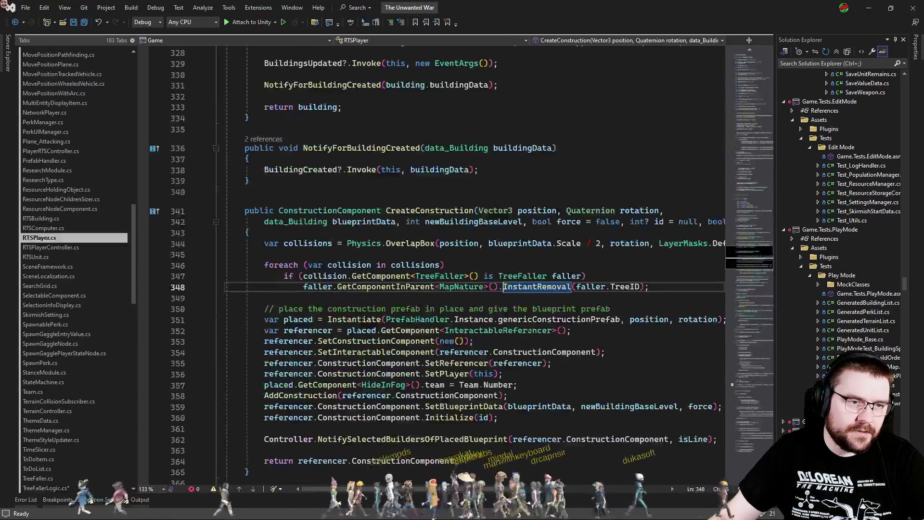
Step: In MapNature.cs, add a tree.NoFalling check that calls tree.InstantRemoval()
{"action": "key", "text": "ctrl+Tab"}
{"action": "key", "text": "ctrl+Tab"}
{"action": "key", "text": "ctrl+Tab"}
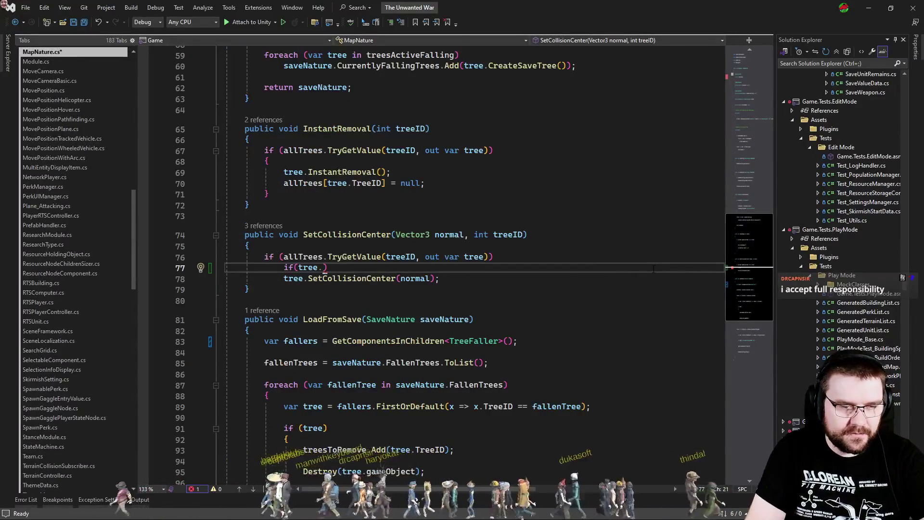
{"action": "type", "text": "NoFalling"}
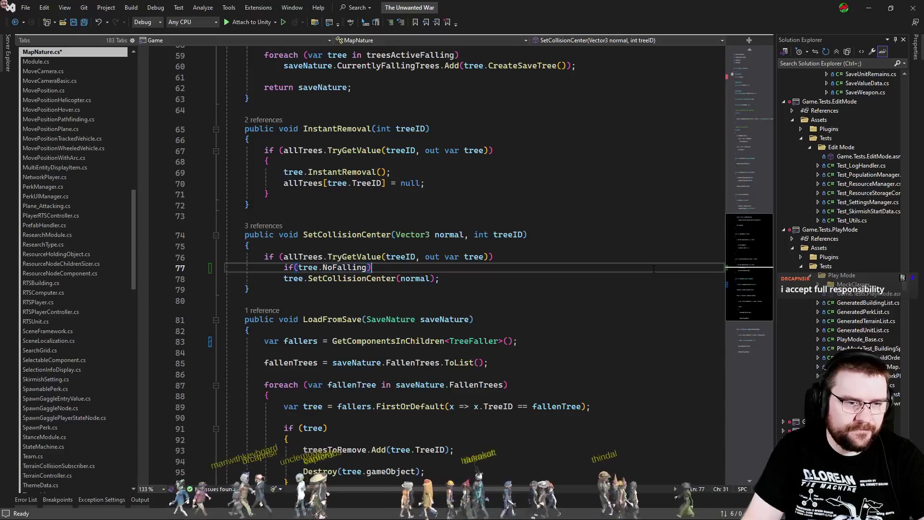
{"action": "key", "text": "Return"}
{"action": "type", "text": "tree.In"}
{"action": "key", "text": "Tab"}
{"action": "type", "text": "()"}
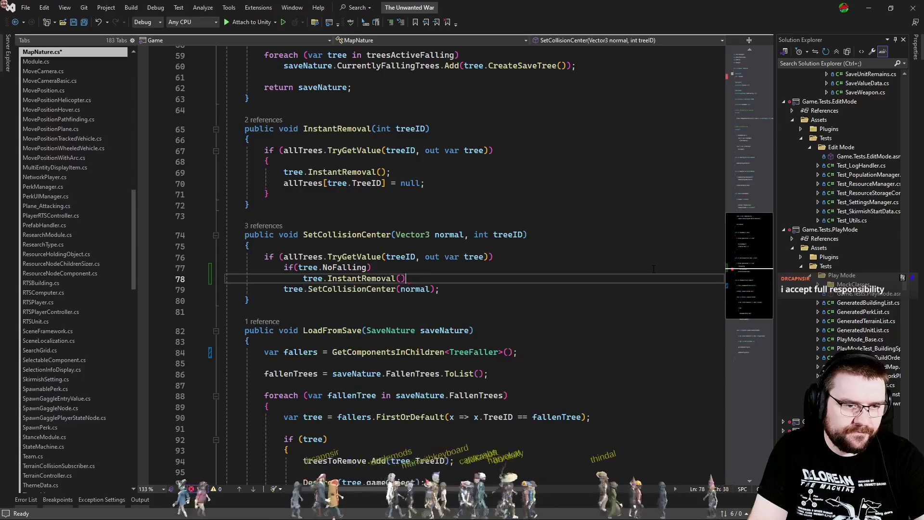
Step: Put else before SetCollisionCenter, end the removal call with a semicolon, and save all files
{"action": "key", "text": "Return"}
{"action": "type", "text": "else"}
{"action": "key", "text": "Up"}
{"action": "key", "text": "End"}
{"action": "type", "text": ";"}
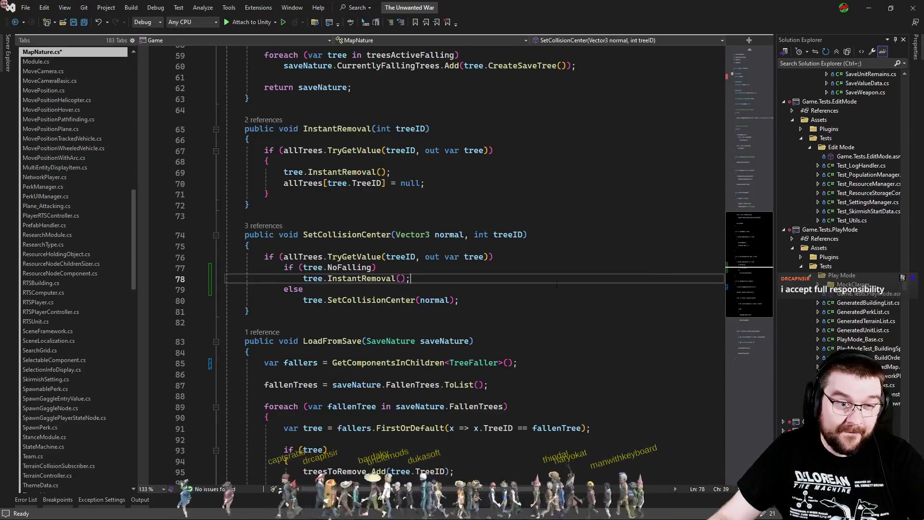
{"action": "left_click", "coordinate": [85, 25]}
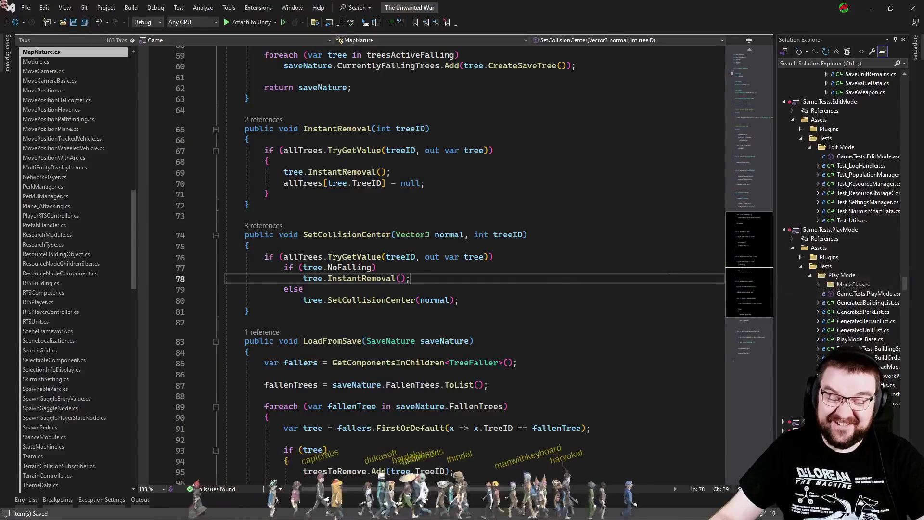
{"action": "key", "text": "alt+Tab"}
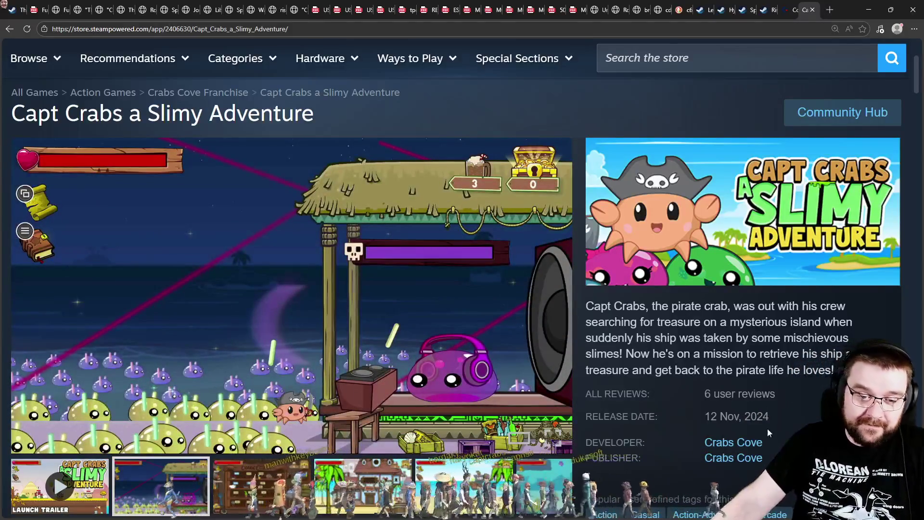
Step: Open the Crabs Cove developer page and scroll through it, briefly visiting content preferences
{"action": "left_click", "coordinate": [747, 448]}
{"action": "scroll", "coordinate": [534, 356], "scroll_direction": "down", "scroll_amount": 5}
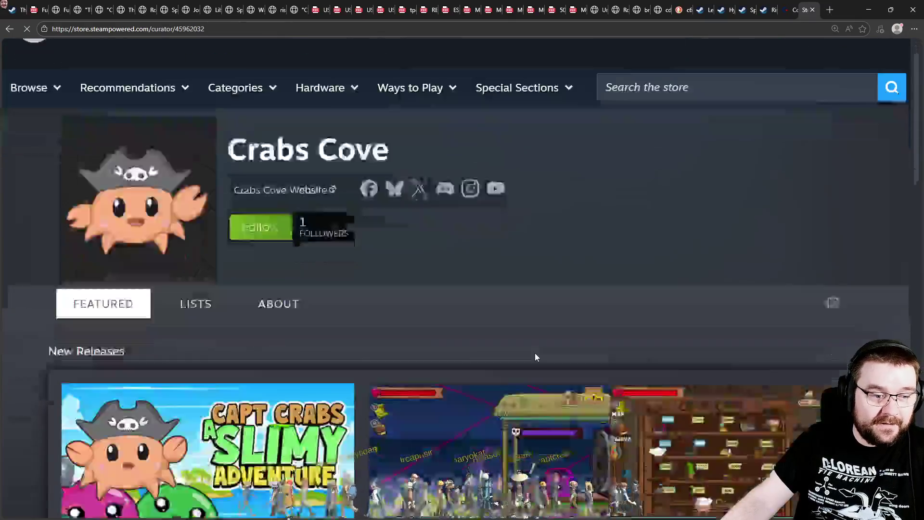
{"action": "scroll", "coordinate": [529, 358], "scroll_direction": "down", "scroll_amount": 10}
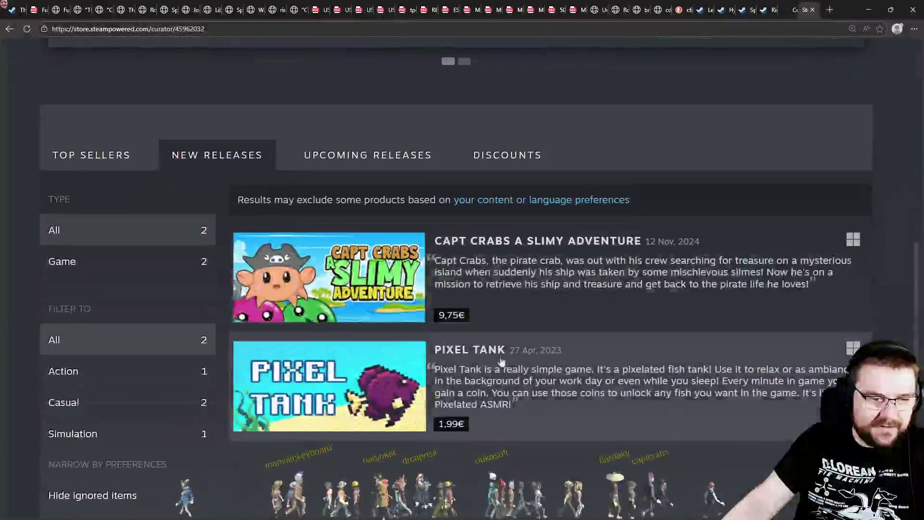
{"action": "scroll", "coordinate": [625, 385], "scroll_direction": "up", "scroll_amount": 2}
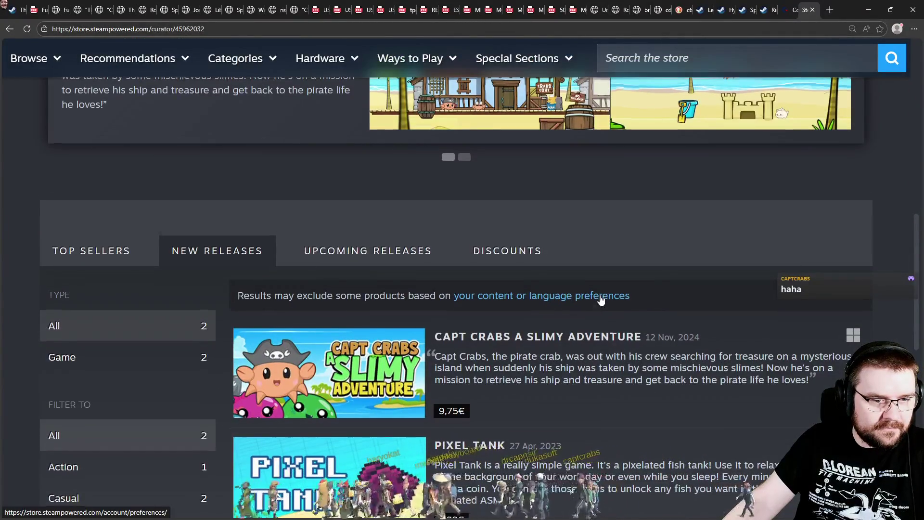
{"action": "scroll", "coordinate": [600, 300], "scroll_direction": "down", "scroll_amount": 2}
{"action": "scroll", "coordinate": [433, 304], "scroll_direction": "down", "scroll_amount": 3}
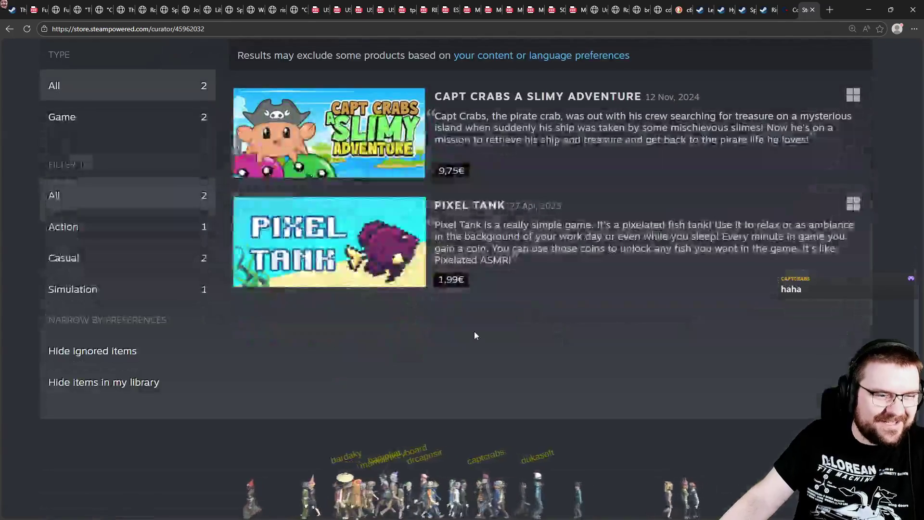
{"action": "scroll", "coordinate": [476, 332], "scroll_direction": "up", "scroll_amount": 10}
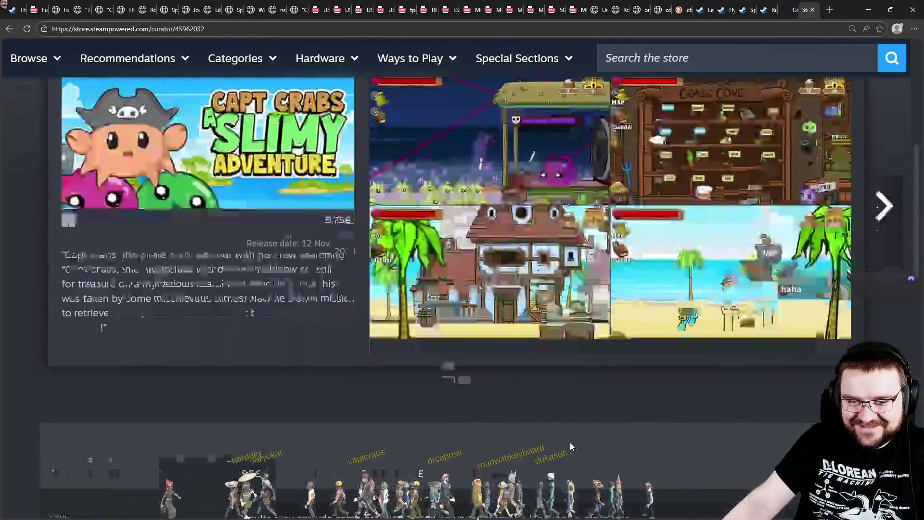
{"action": "scroll", "coordinate": [518, 303], "scroll_direction": "down", "scroll_amount": 5}
{"action": "left_click", "coordinate": [518, 297]}
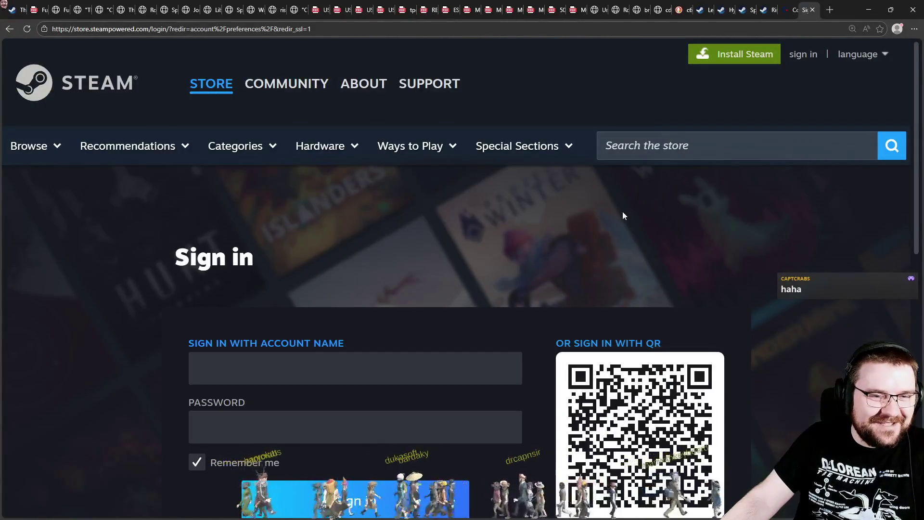
{"action": "key", "text": "alt+Left"}
Step: Browse Crabs Cove's lists and About sections, then return to the featured games
{"action": "scroll", "coordinate": [654, 289], "scroll_direction": "down", "scroll_amount": 3}
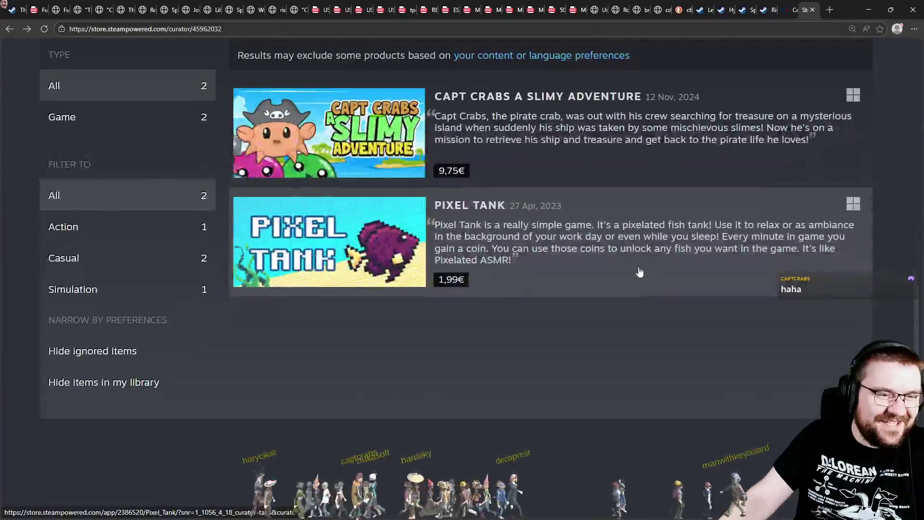
{"action": "scroll", "coordinate": [659, 312], "scroll_direction": "up", "scroll_amount": 12}
{"action": "scroll", "coordinate": [668, 359], "scroll_direction": "up", "scroll_amount": 2}
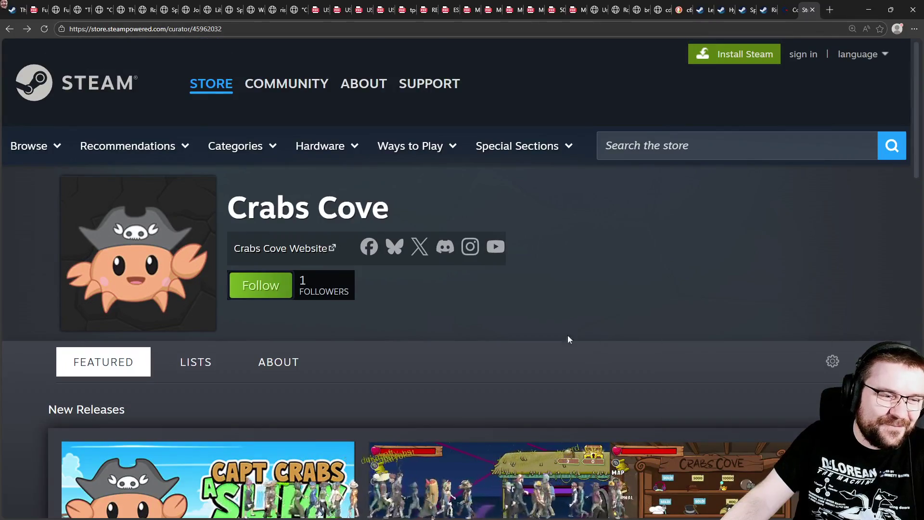
{"action": "scroll", "coordinate": [567, 336], "scroll_direction": "down", "scroll_amount": 4}
{"action": "left_click", "coordinate": [196, 169]}
{"action": "scroll", "coordinate": [306, 240], "scroll_direction": "down", "scroll_amount": 3}
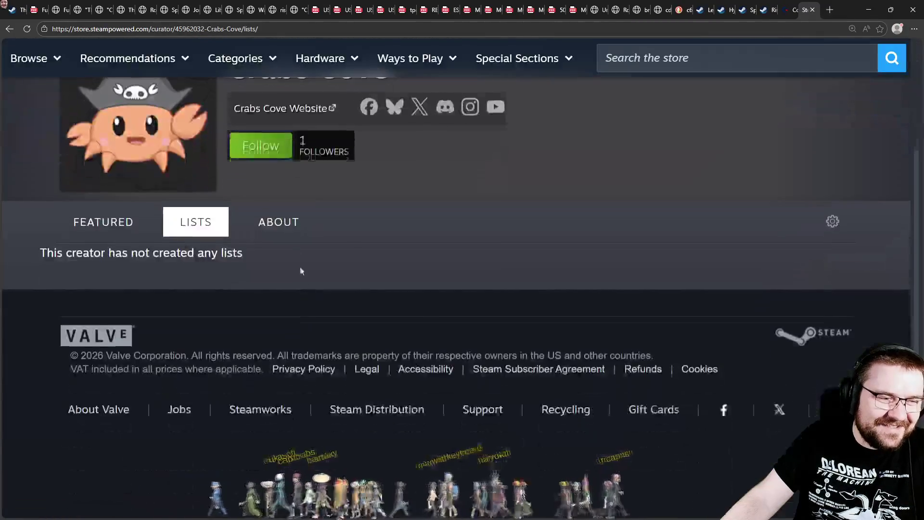
{"action": "left_click", "coordinate": [284, 218]}
{"action": "scroll", "coordinate": [390, 314], "scroll_direction": "down", "scroll_amount": 5}
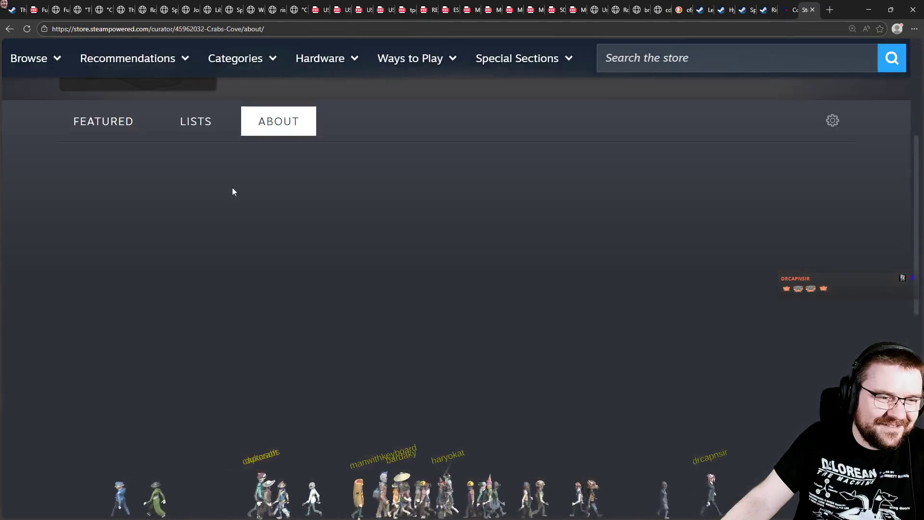
{"action": "left_click", "coordinate": [93, 124]}
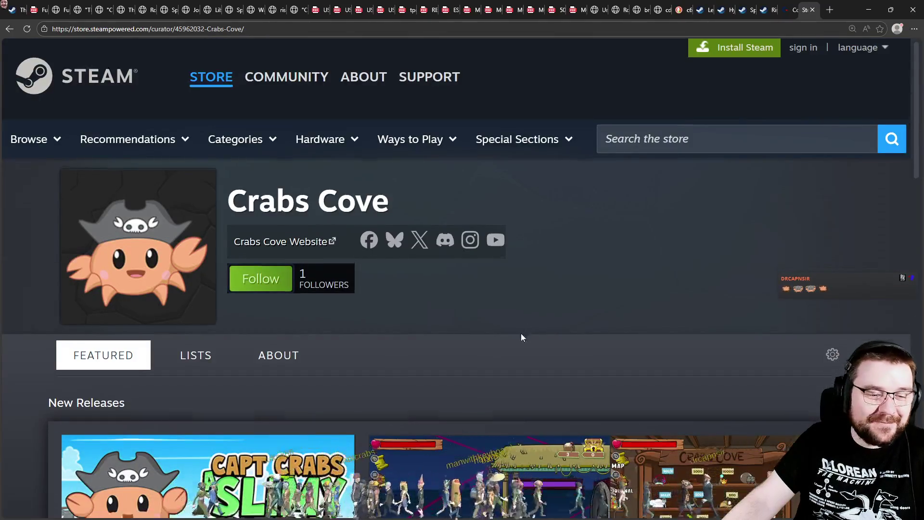
Step: Advance the featured carousel to Pixel Tank, then show the Upcoming Releases tab listing Fighturd
{"action": "scroll", "coordinate": [522, 336], "scroll_direction": "down", "scroll_amount": 8}
{"action": "left_click", "coordinate": [895, 168]}
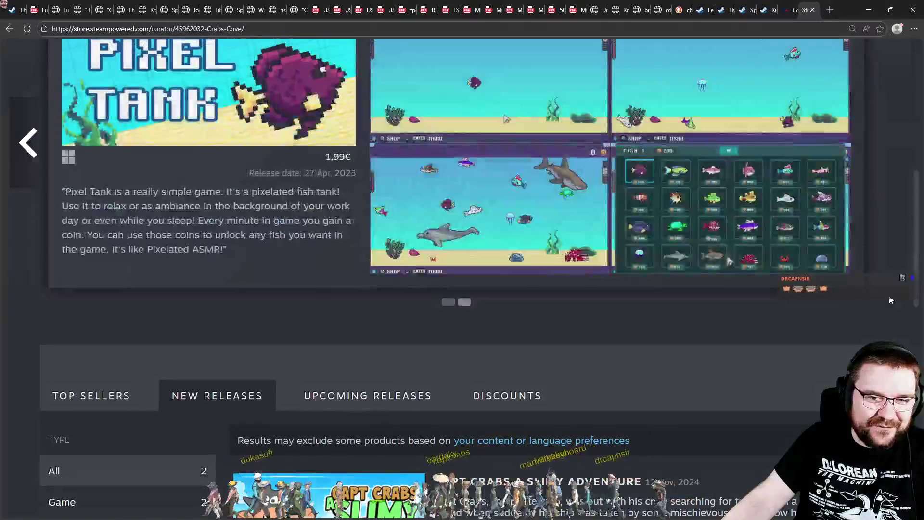
{"action": "scroll", "coordinate": [889, 288], "scroll_direction": "up", "scroll_amount": 2}
{"action": "scroll", "coordinate": [889, 287], "scroll_direction": "down", "scroll_amount": 5}
{"action": "scroll", "coordinate": [866, 233], "scroll_direction": "down", "scroll_amount": 7}
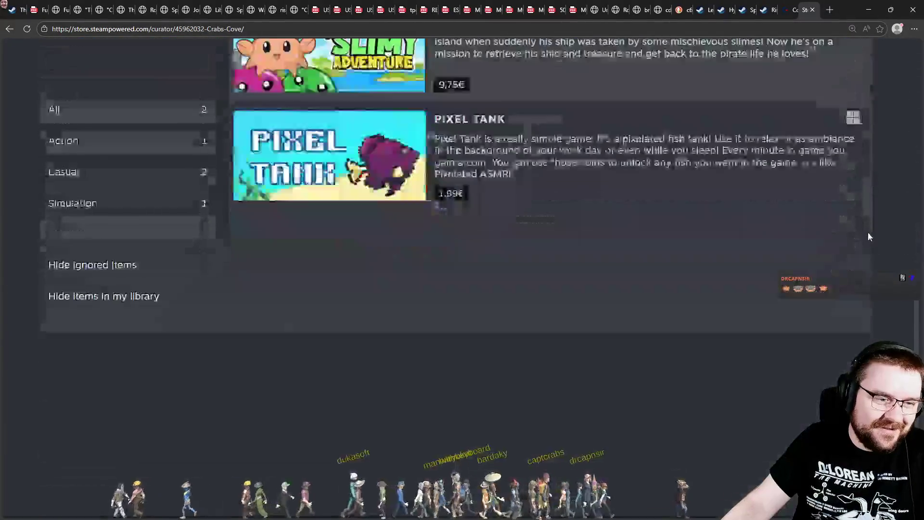
{"action": "scroll", "coordinate": [851, 273], "scroll_direction": "up", "scroll_amount": 4}
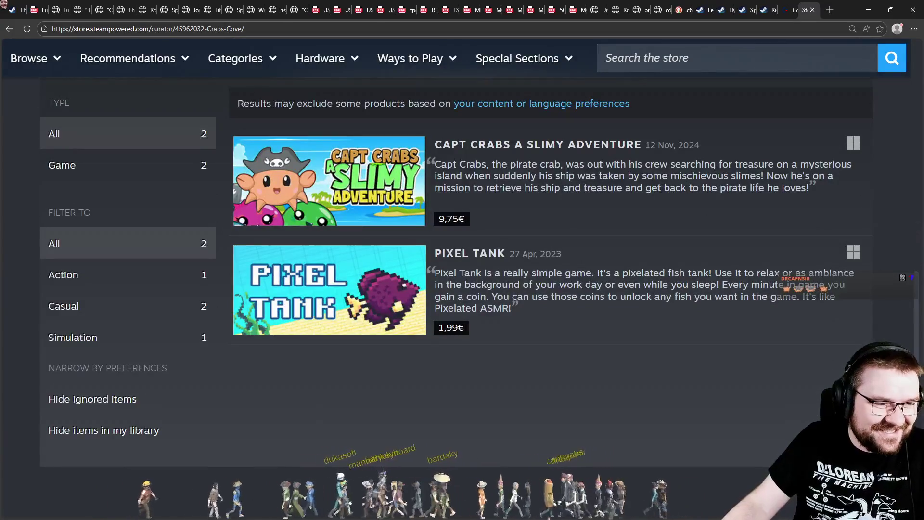
{"action": "scroll", "coordinate": [818, 417], "scroll_direction": "up", "scroll_amount": 2}
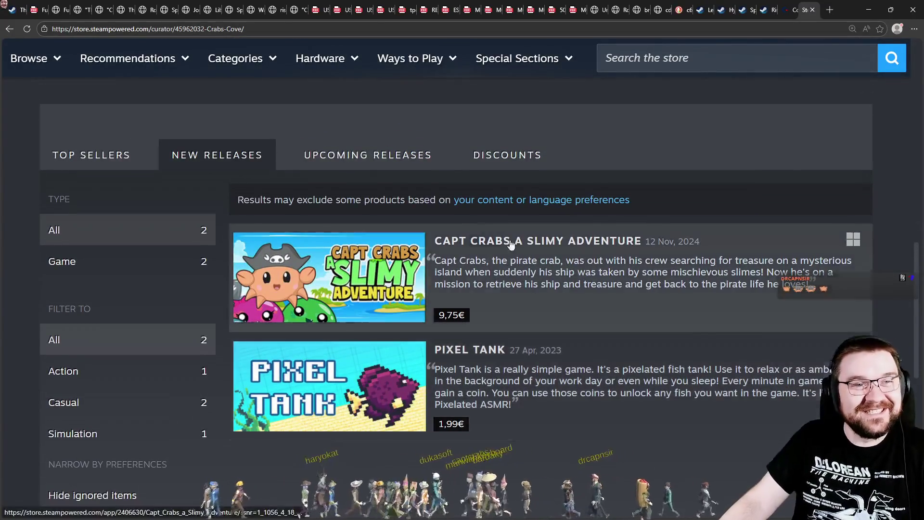
{"action": "scroll", "coordinate": [621, 243], "scroll_direction": "up", "scroll_amount": 2}
{"action": "left_click_drag", "start_coordinate": [221, 295], "coordinate": [478, 296]}
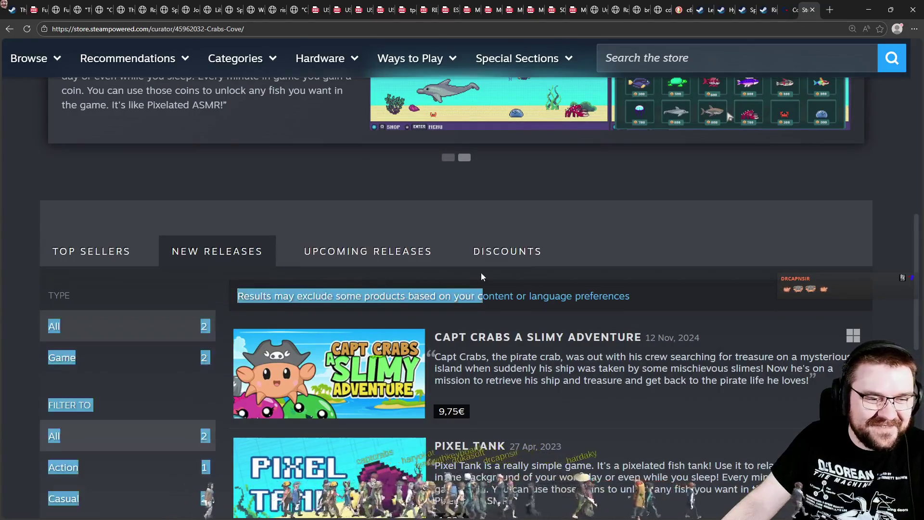
{"action": "left_click_drag", "start_coordinate": [220, 295], "coordinate": [373, 296]}
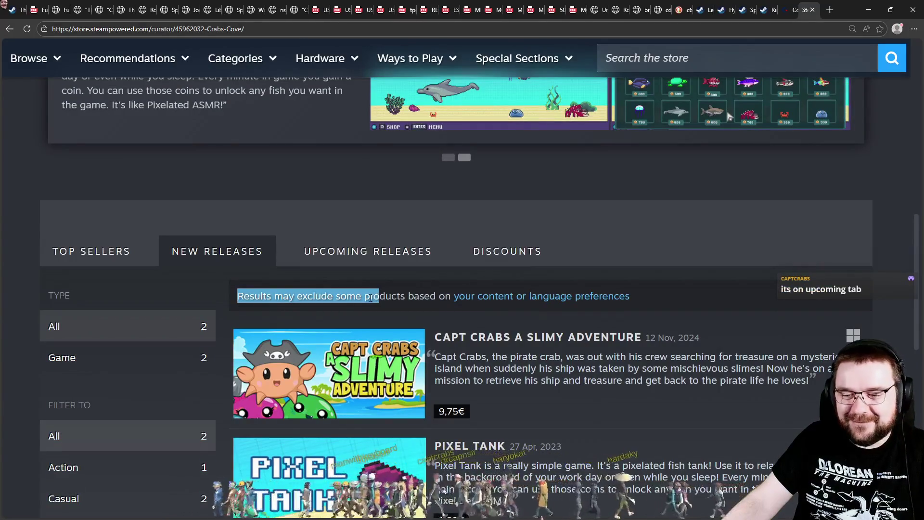
{"action": "left_click", "coordinate": [373, 296]}
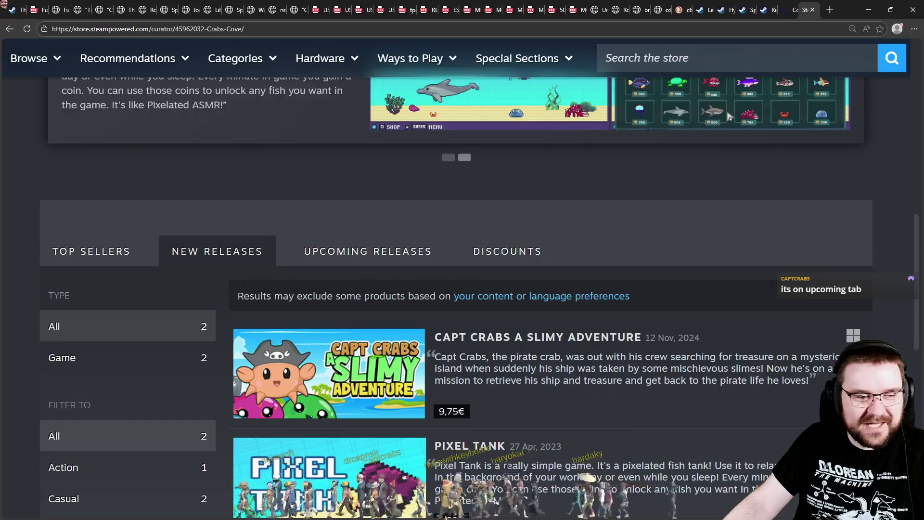
{"action": "scroll", "coordinate": [235, 443], "scroll_direction": "down", "scroll_amount": 3}
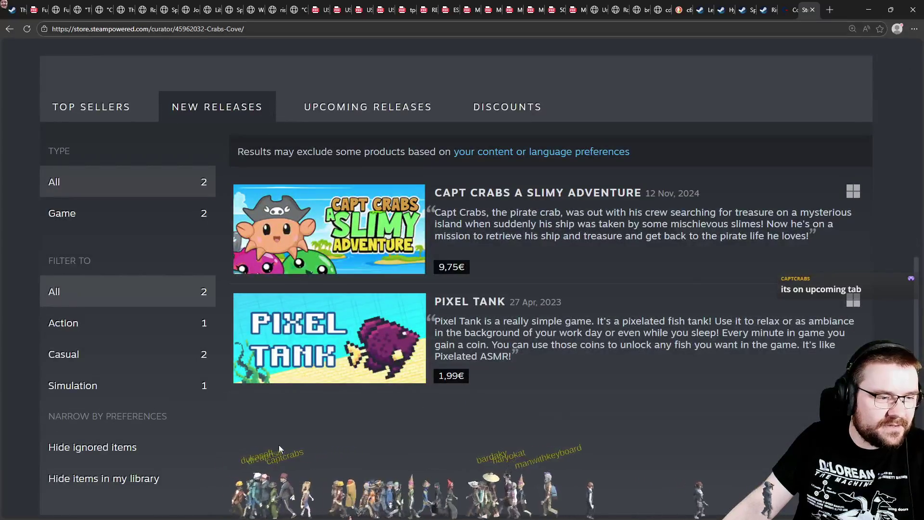
{"action": "left_click", "coordinate": [387, 115]}
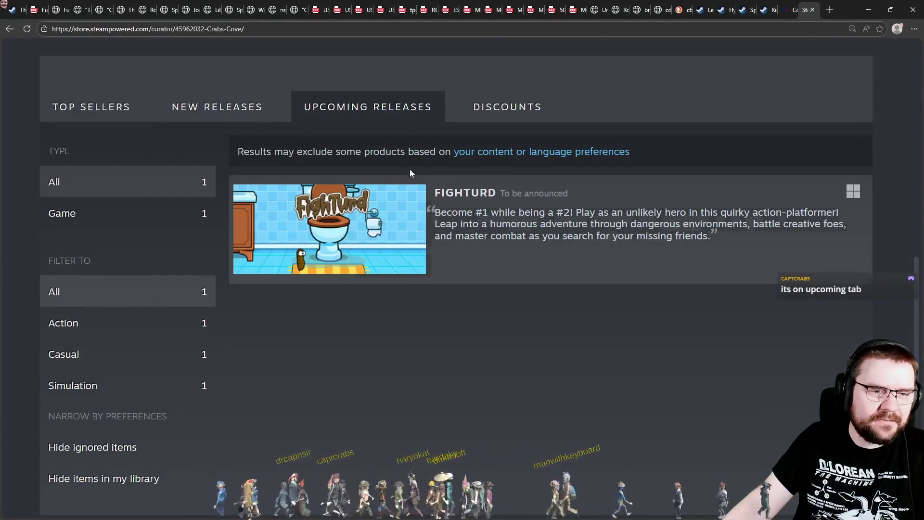
Step: Switch between New Releases and Upcoming Releases and open FighTurd's store page
{"action": "left_click", "coordinate": [241, 120]}
{"action": "left_click", "coordinate": [319, 116]}
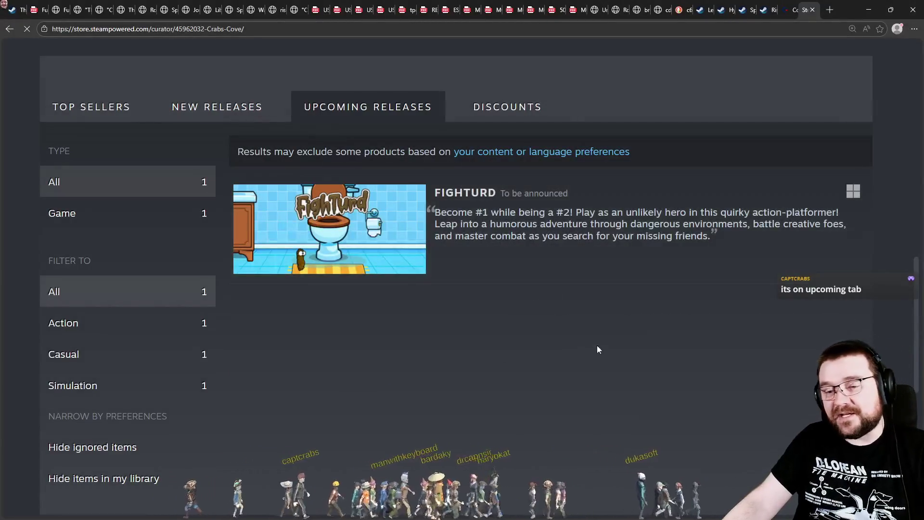
{"action": "scroll", "coordinate": [629, 301], "scroll_direction": "down", "scroll_amount": 3}
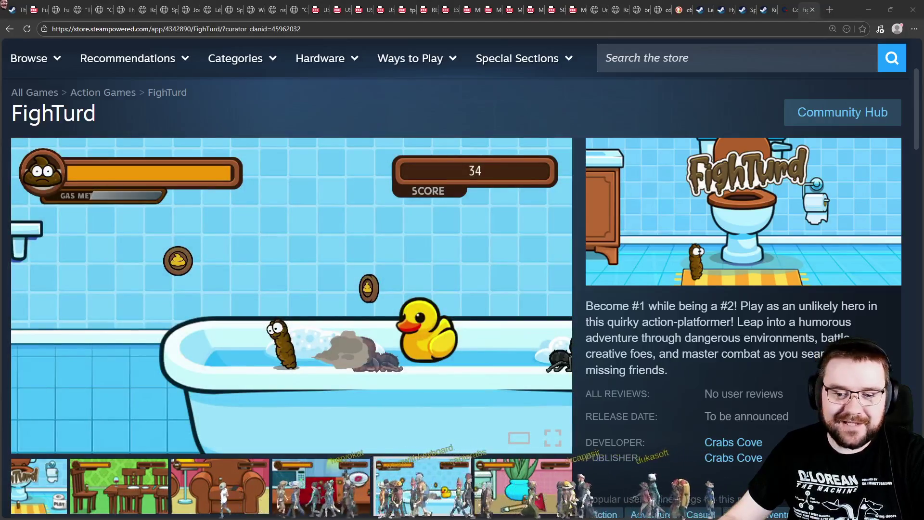
Step: Scroll through FighTurd's page, switch to the Commodore product page, and minimise the browser
{"action": "scroll", "coordinate": [464, 287], "scroll_direction": "down", "scroll_amount": 10}
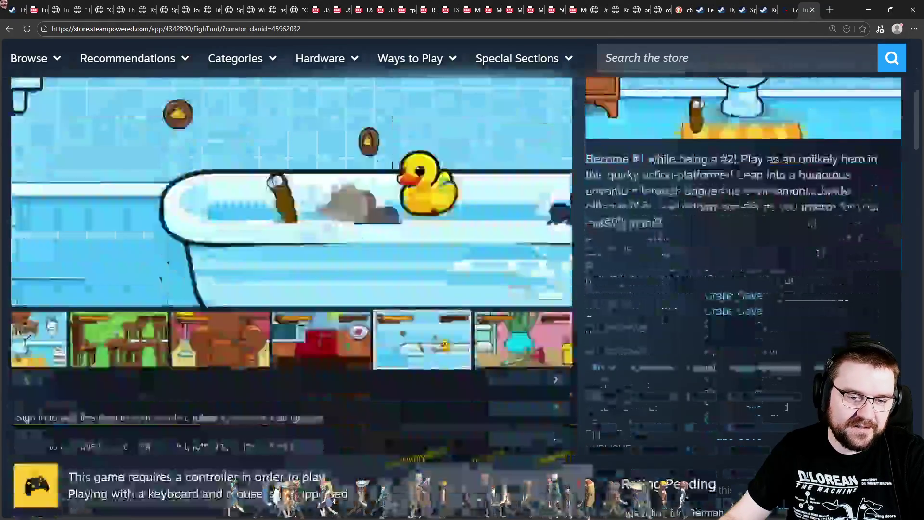
{"action": "scroll", "coordinate": [464, 287], "scroll_direction": "down", "scroll_amount": 11}
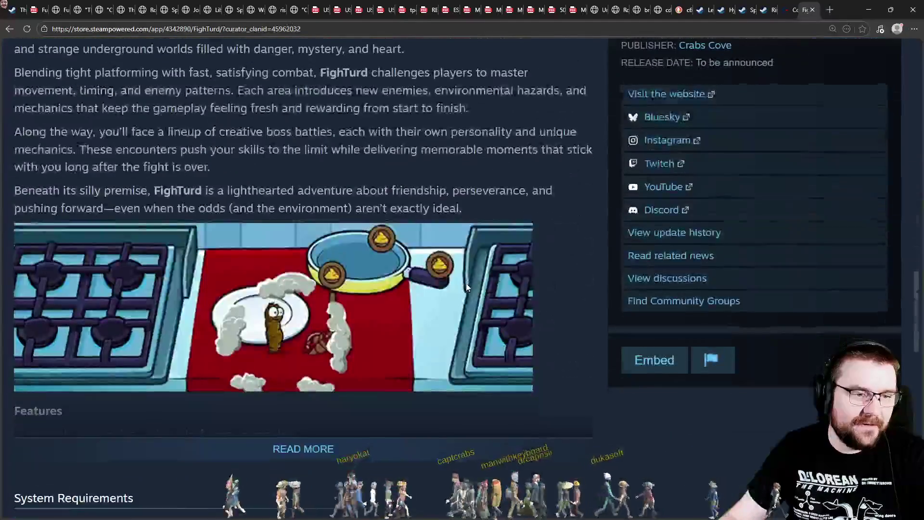
{"action": "scroll", "coordinate": [466, 283], "scroll_direction": "up", "scroll_amount": 14}
{"action": "scroll", "coordinate": [471, 272], "scroll_direction": "up", "scroll_amount": 8}
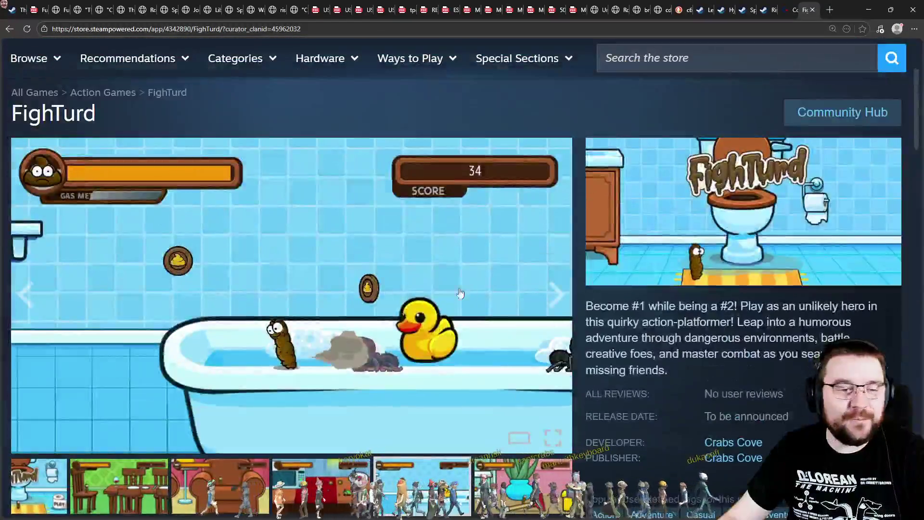
{"action": "left_click", "coordinate": [793, 14]}
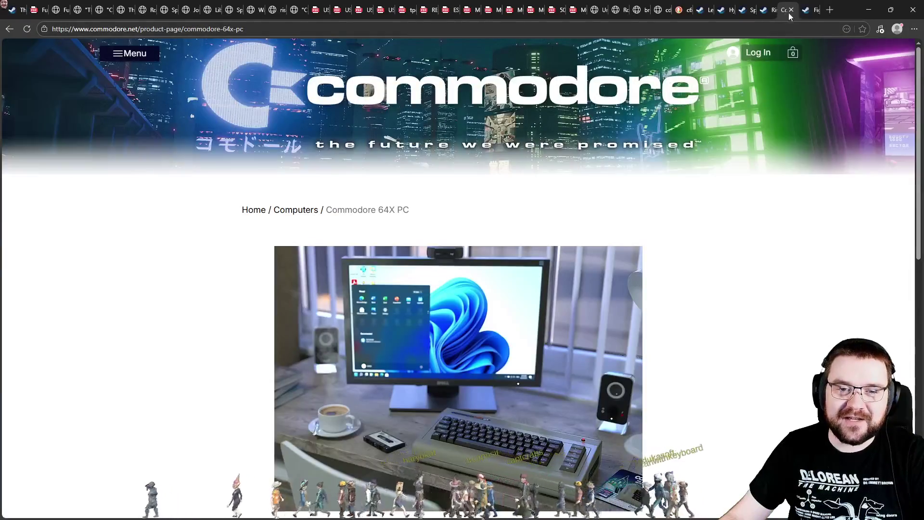
{"action": "left_click", "coordinate": [868, 10]}
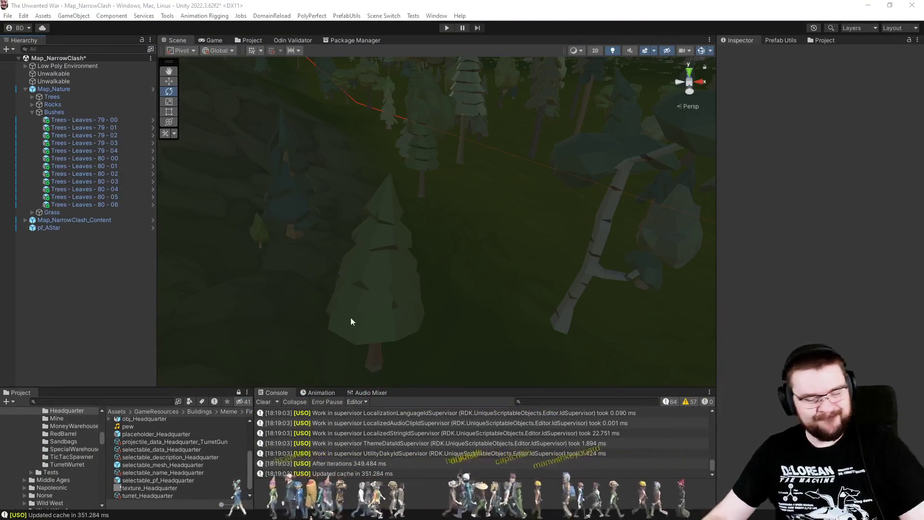
Step: Assign tree IDs to bushes 79-00 through 80-06 via Tree Faller, then inspect bush 79-02
{"action": "left_click", "coordinate": [101, 204]}
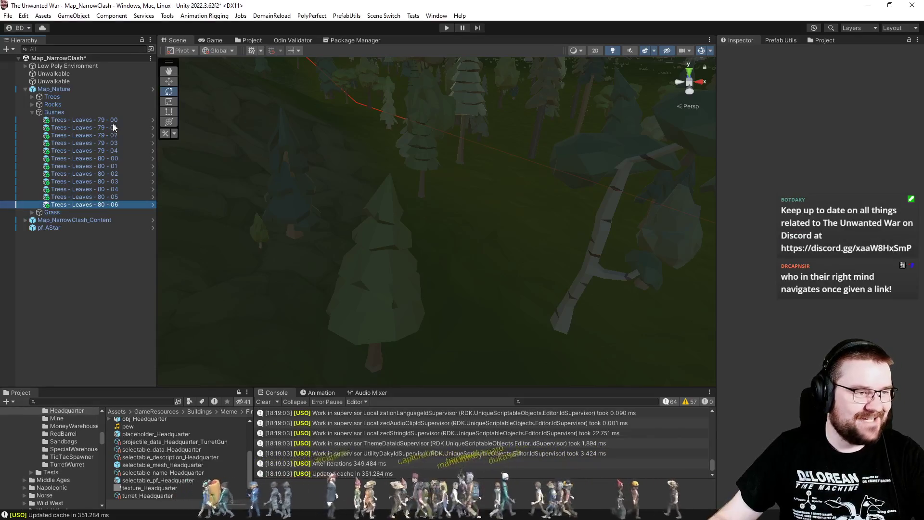
{"action": "left_click", "coordinate": [114, 120], "text": "shift"}
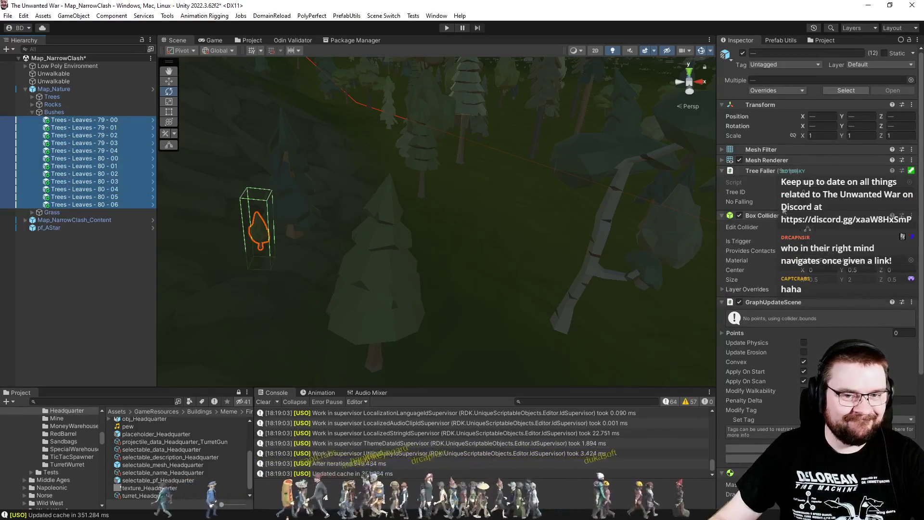
{"action": "left_click", "coordinate": [739, 202]}
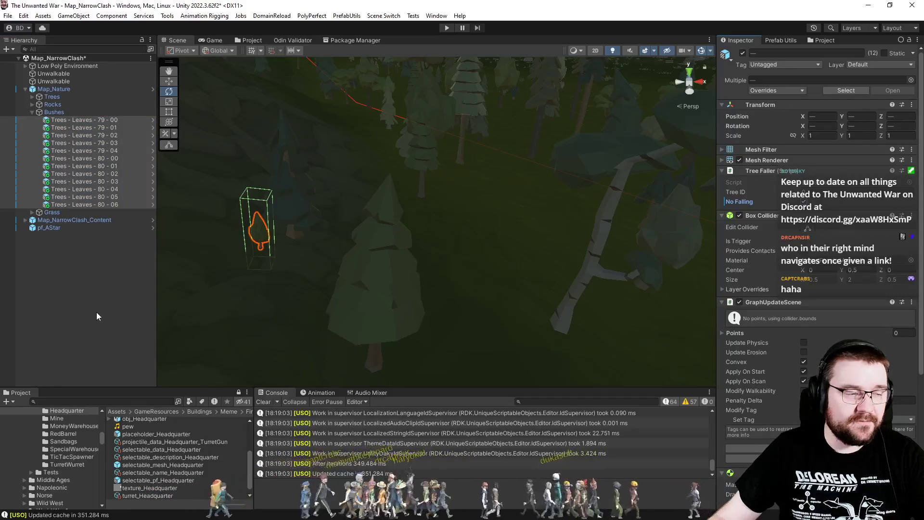
{"action": "left_click", "coordinate": [97, 315]}
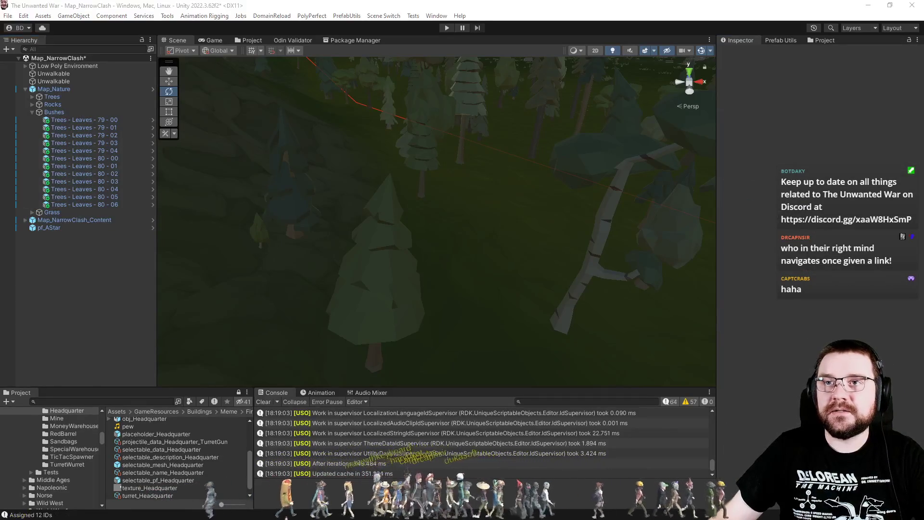
{"action": "left_click", "coordinate": [85, 135]}
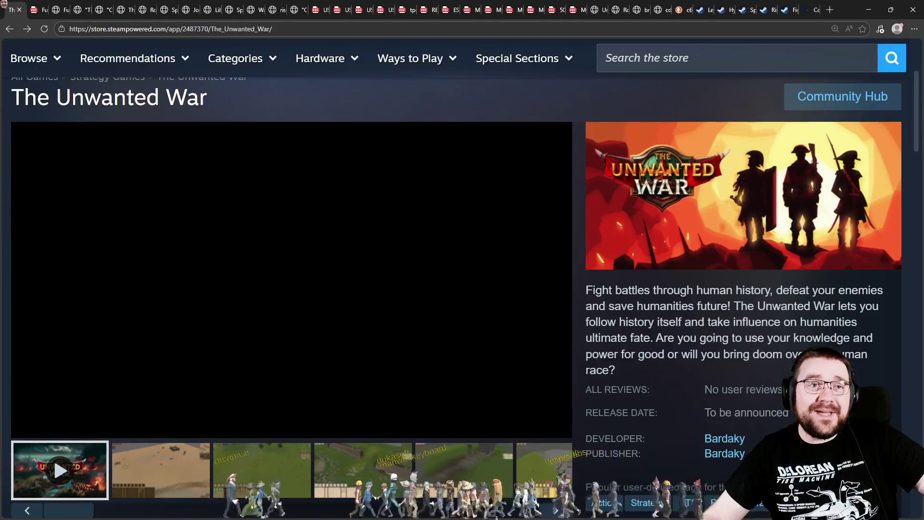
Step: Scroll through The Unwanted War store page, then return to the Unity editor
{"action": "scroll", "coordinate": [528, 331], "scroll_direction": "down", "scroll_amount": 15}
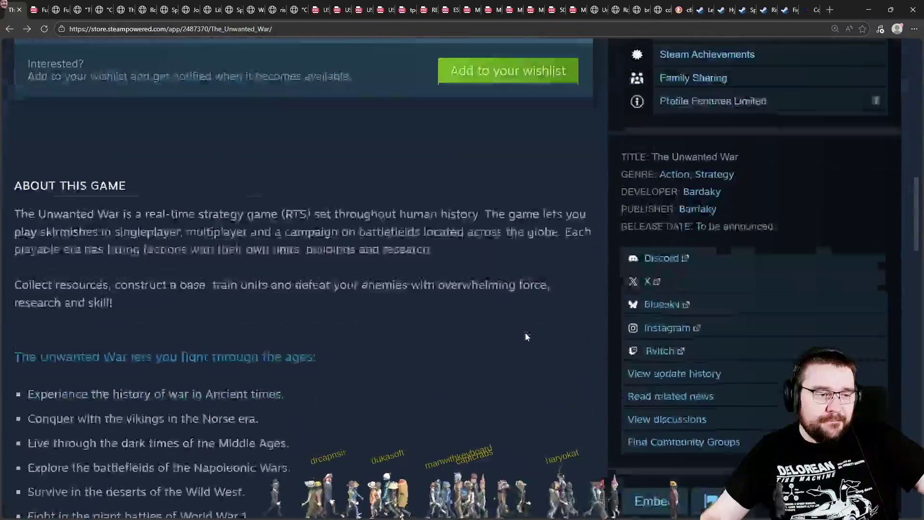
{"action": "scroll", "coordinate": [528, 336], "scroll_direction": "down", "scroll_amount": 10}
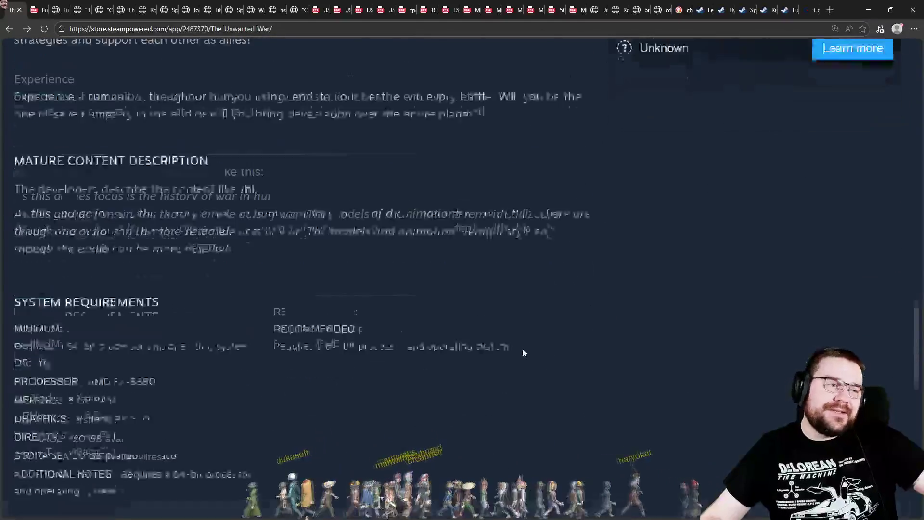
{"action": "scroll", "coordinate": [524, 347], "scroll_direction": "up", "scroll_amount": 20}
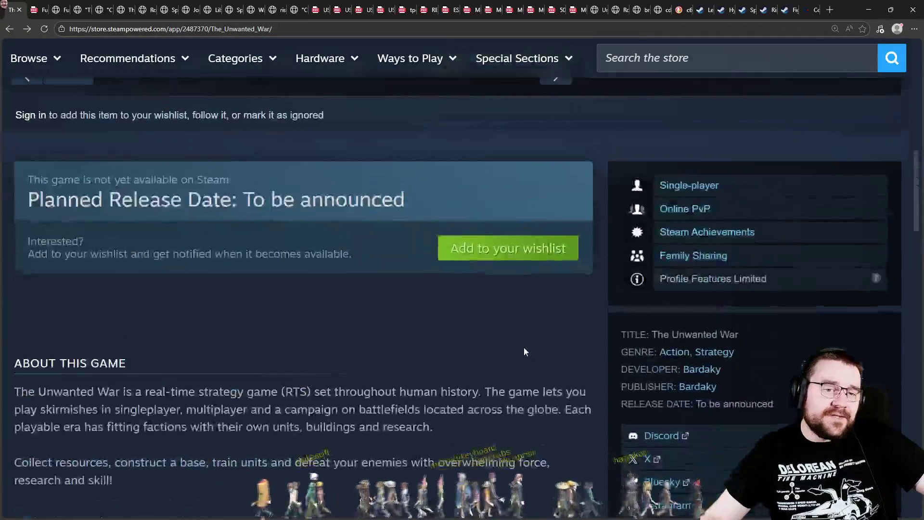
{"action": "scroll", "coordinate": [433, 337], "scroll_direction": "up", "scroll_amount": 12}
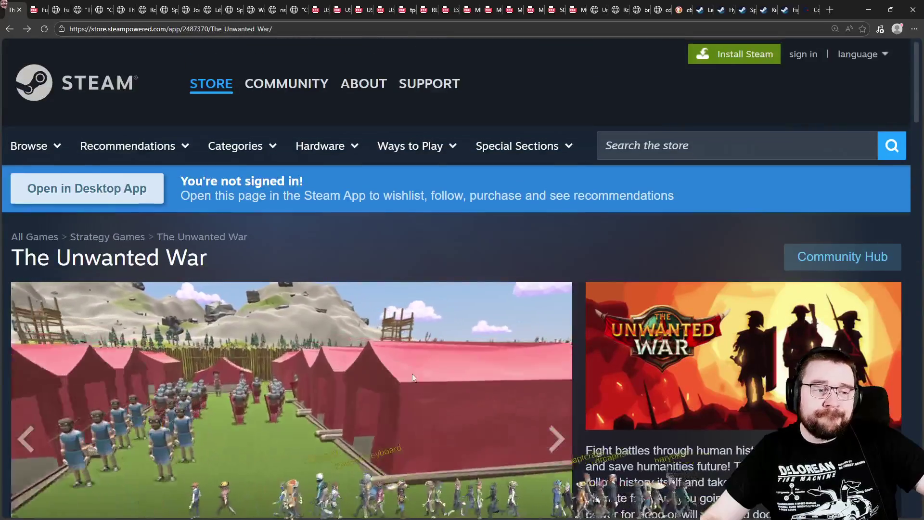
{"action": "scroll", "coordinate": [412, 373], "scroll_direction": "down", "scroll_amount": 3}
{"action": "left_click", "coordinate": [818, 10]}
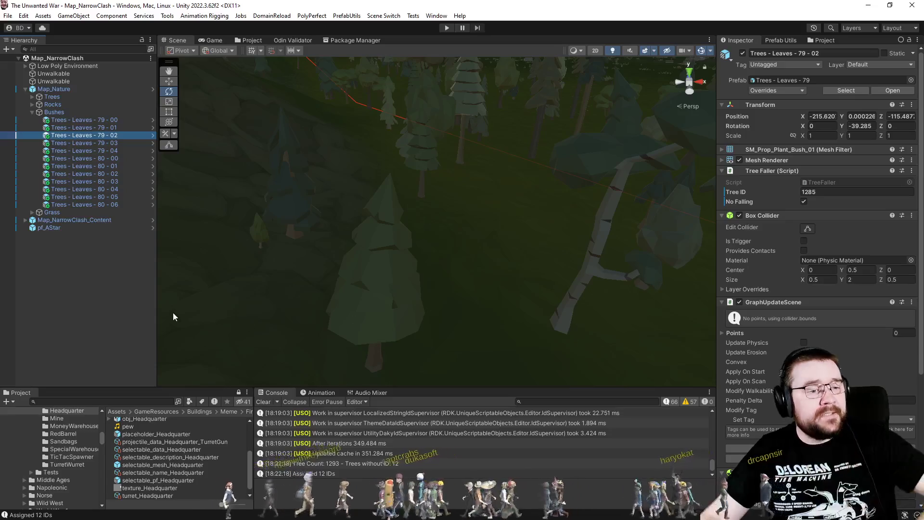
Step: Deselect the bushes and load BuildOrderSimulation from the Window > Scene Switch menu
{"action": "left_click", "coordinate": [106, 294]}
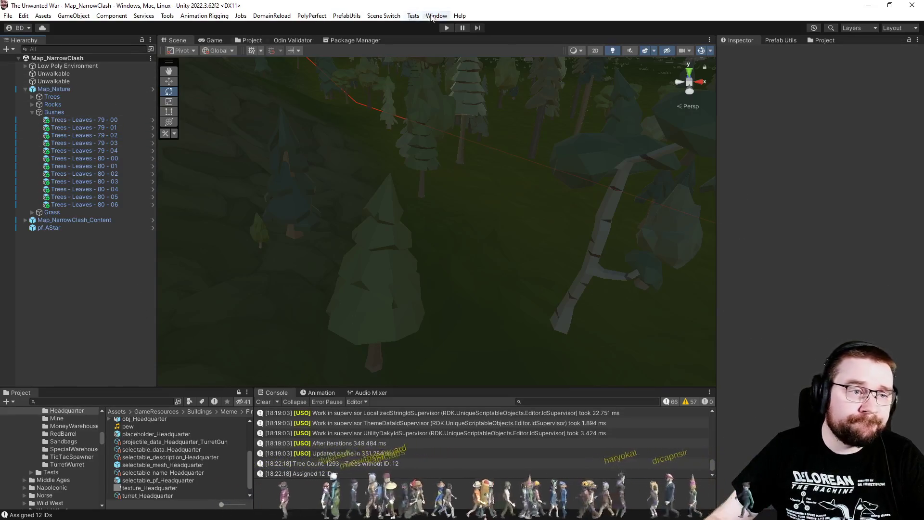
{"action": "left_click", "coordinate": [413, 16]}
{"action": "mouse_move", "coordinate": [436, 16]}
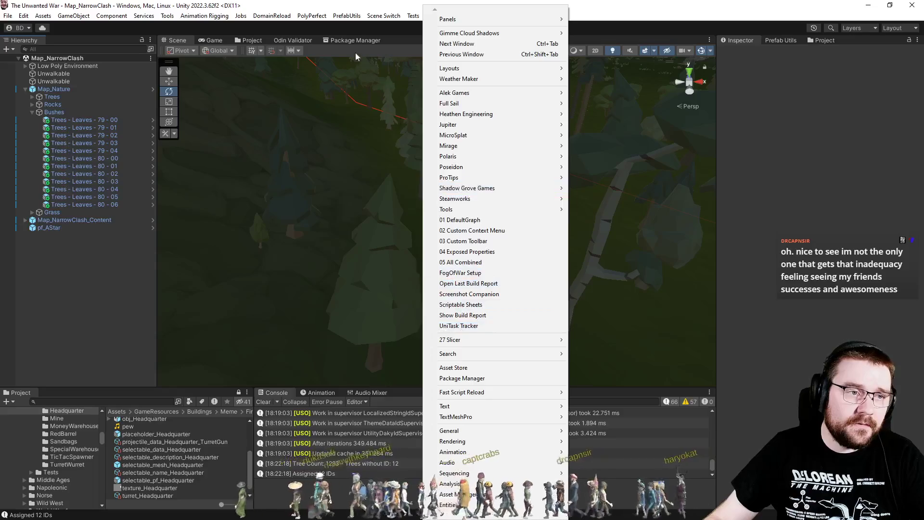
{"action": "mouse_move", "coordinate": [384, 16]}
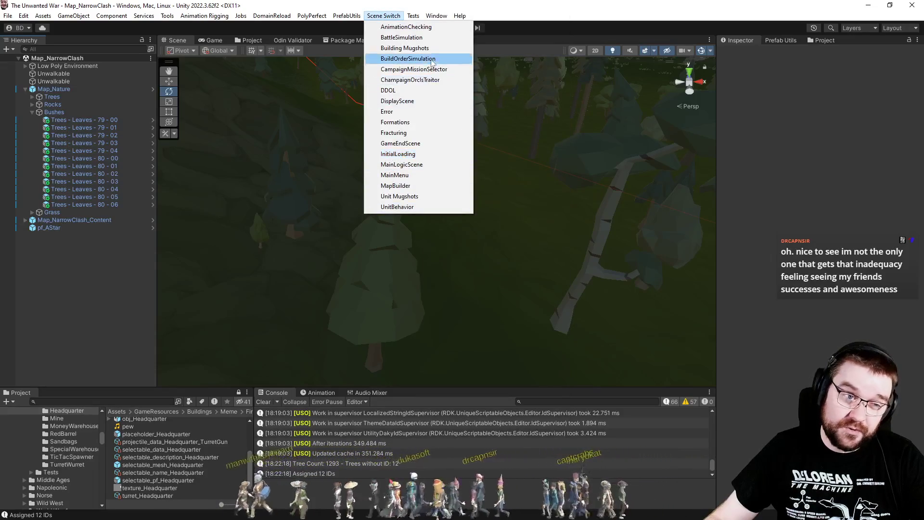
{"action": "left_click", "coordinate": [432, 58]}
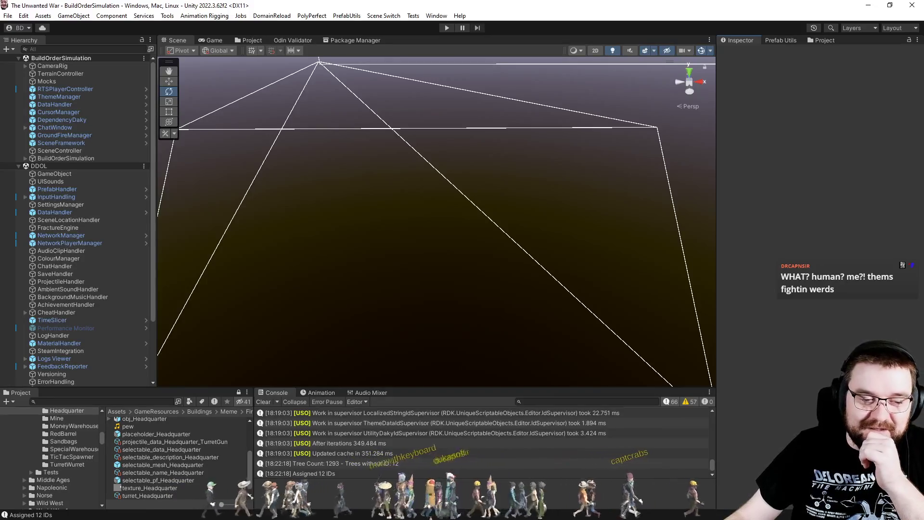
Step: Clear the Console messages once BuildOrderSimulation has loaded
{"action": "left_click", "coordinate": [268, 402]}
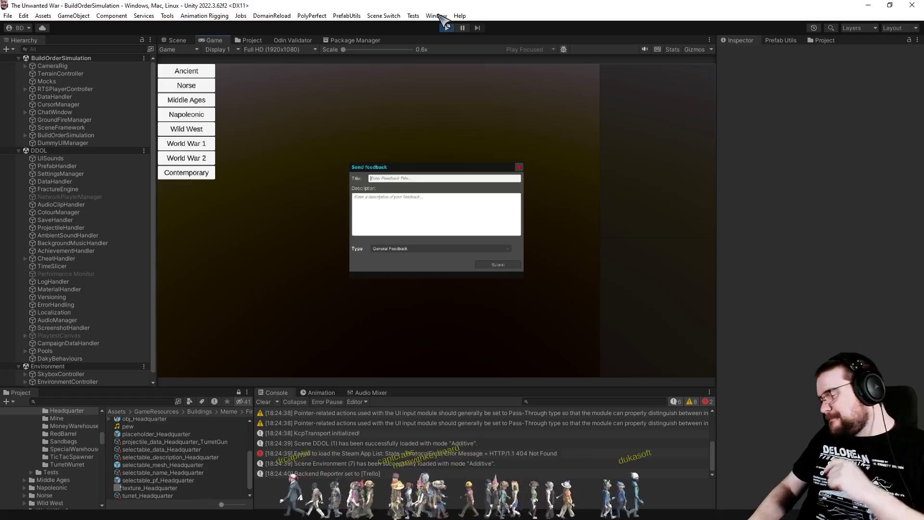
Step: Start a Napoleonic Empire of France simulation on NarrowClash at Easy, then stop Play mode
{"action": "key", "text": "Escape"}
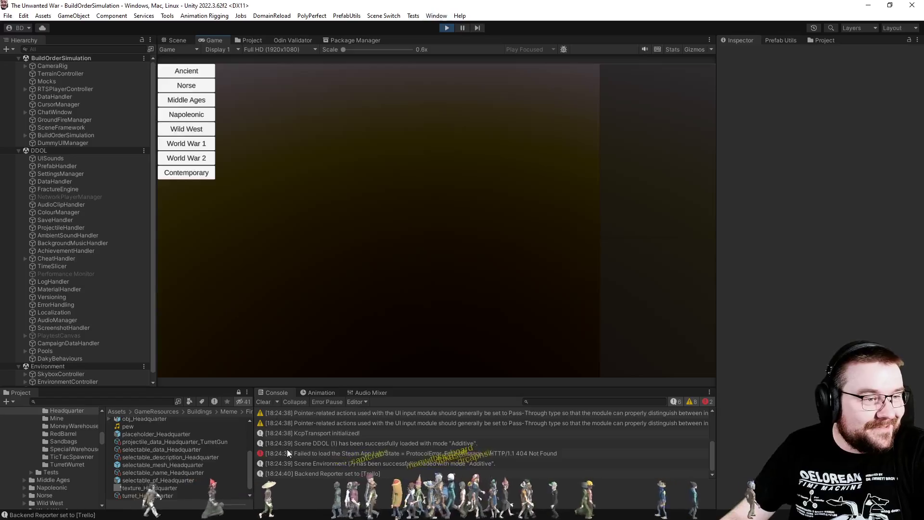
{"action": "left_click", "coordinate": [204, 116]}
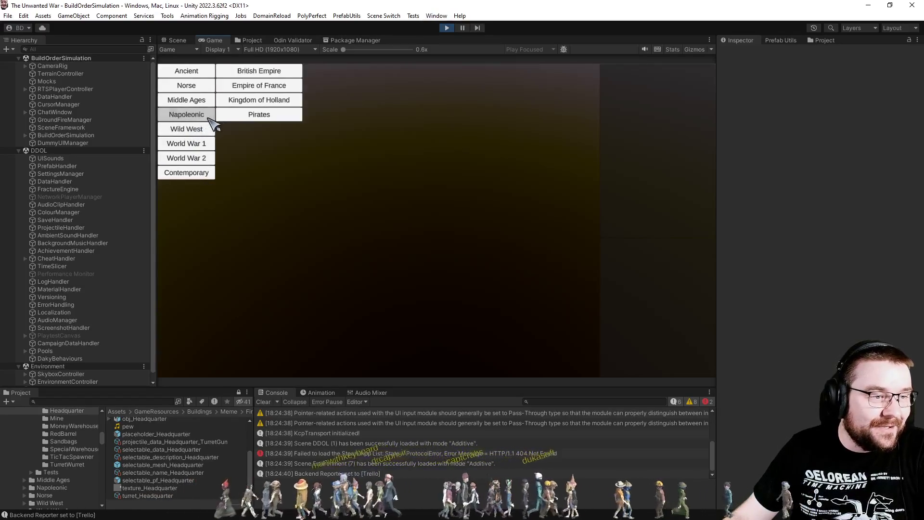
{"action": "left_click", "coordinate": [286, 88]}
{"action": "left_click", "coordinate": [333, 80]}
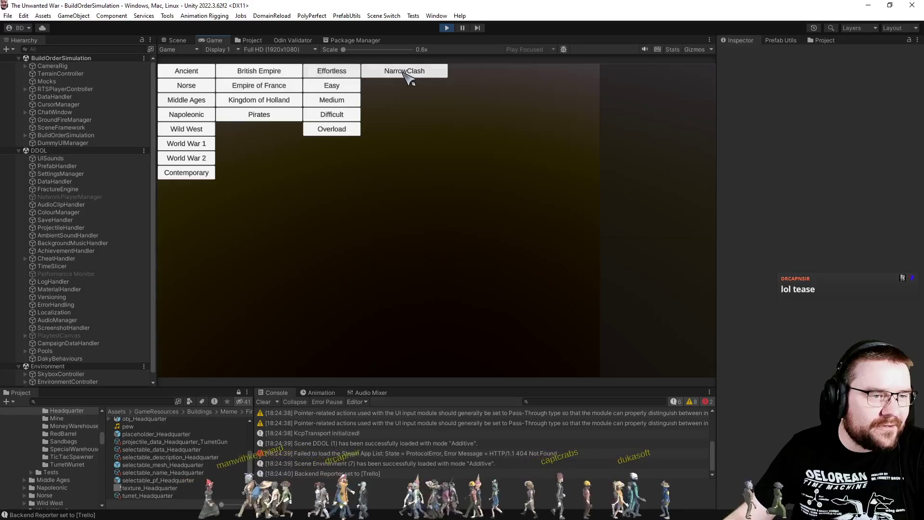
{"action": "left_click", "coordinate": [404, 74]}
{"action": "left_click", "coordinate": [457, 72]}
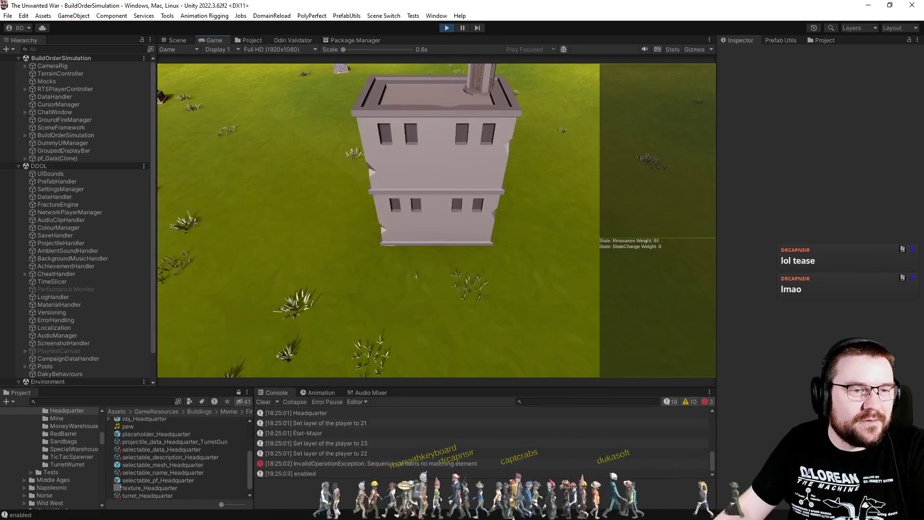
{"action": "left_click", "coordinate": [447, 28]}
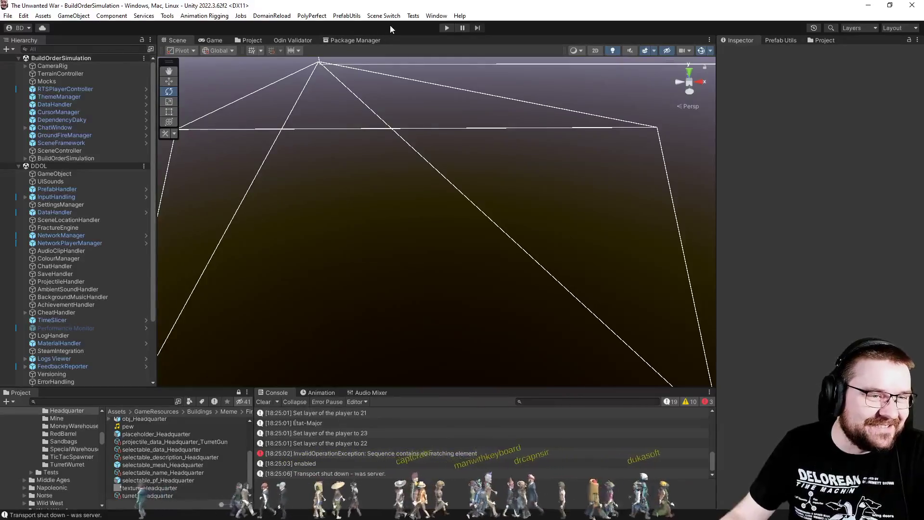
Step: Open the PrefabUtils menu and dismiss it without choosing anything
{"action": "left_click", "coordinate": [342, 19]}
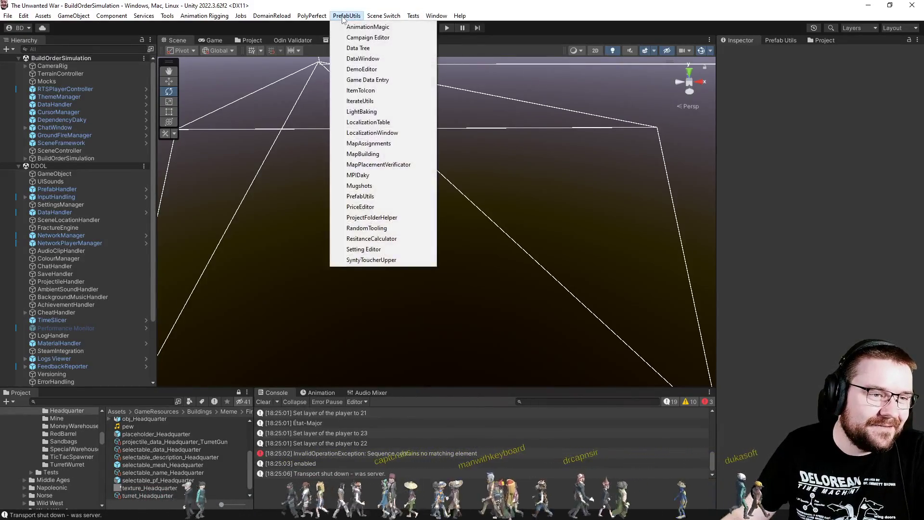
{"action": "left_click", "coordinate": [456, 30]}
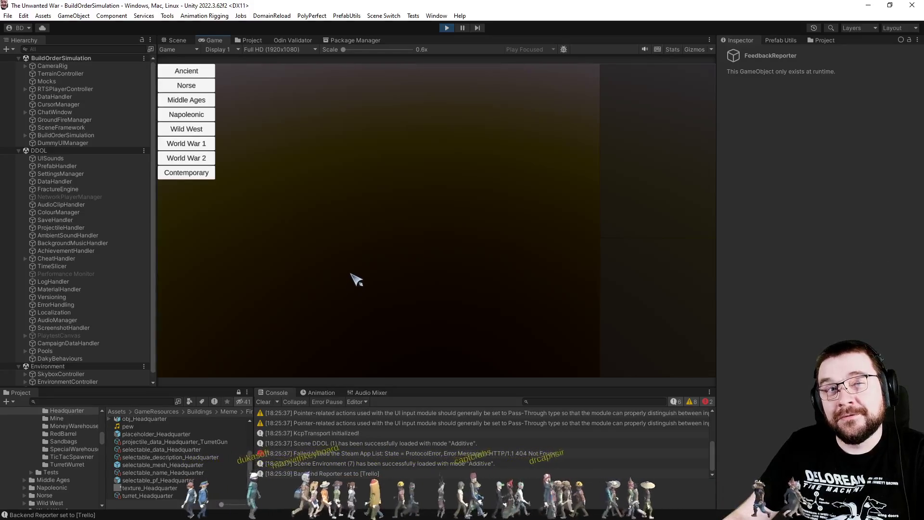
Step: Launch a Wild West Villagers build-order simulation on Effortless difficulty
{"action": "left_click", "coordinate": [204, 129]}
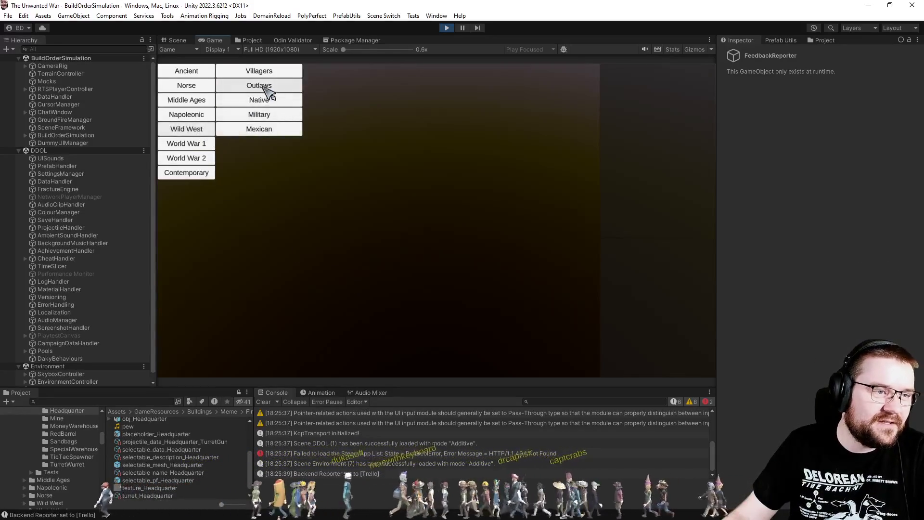
{"action": "left_click", "coordinate": [294, 115]}
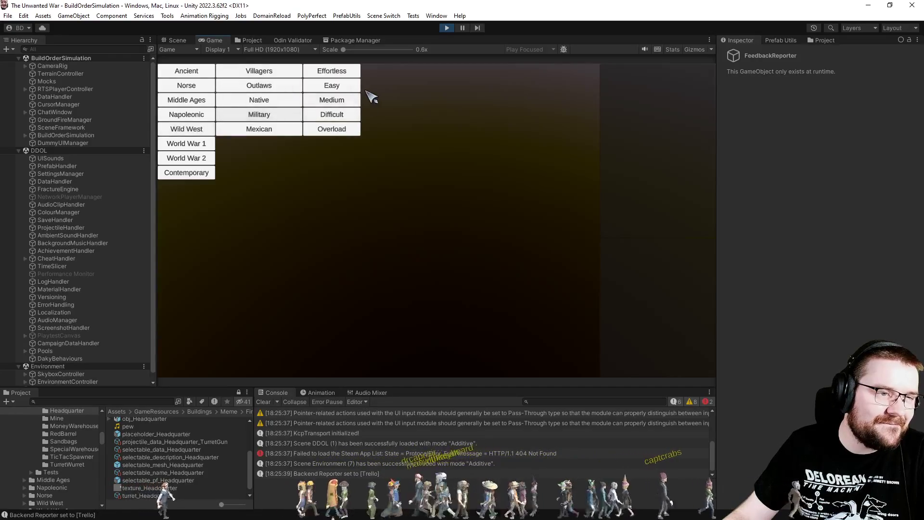
{"action": "left_click", "coordinate": [356, 75]}
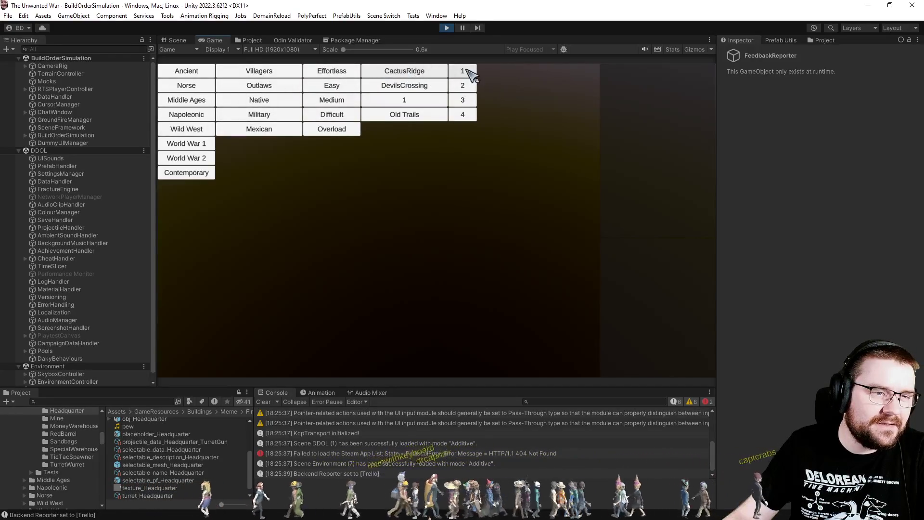
{"action": "left_click", "coordinate": [463, 70]}
{"action": "left_click", "coordinate": [490, 75]}
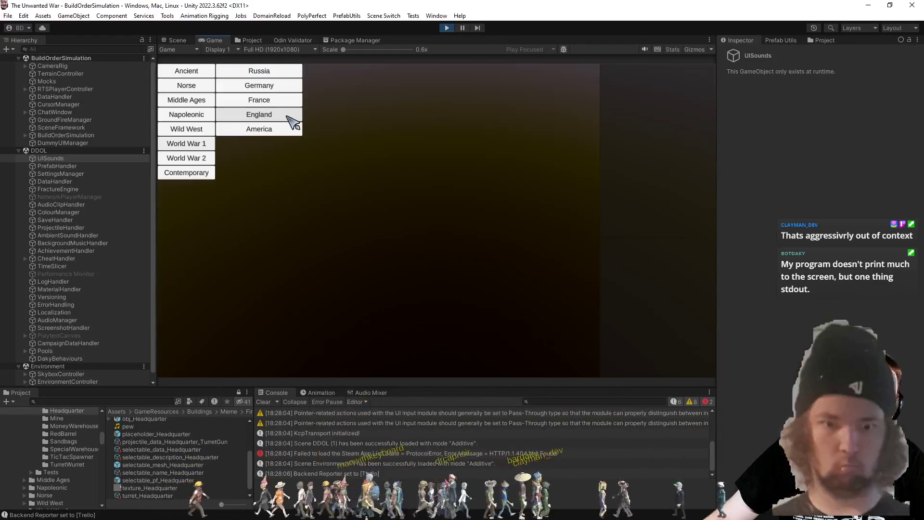
Step: Run a Villagers simulation on the ValleyofDeath map, then stop play mode after it finishes
{"action": "left_click", "coordinate": [287, 118]}
{"action": "left_click", "coordinate": [347, 72]}
{"action": "left_click", "coordinate": [400, 72]}
{"action": "left_click", "coordinate": [466, 72]}
{"action": "left_click", "coordinate": [496, 72]}
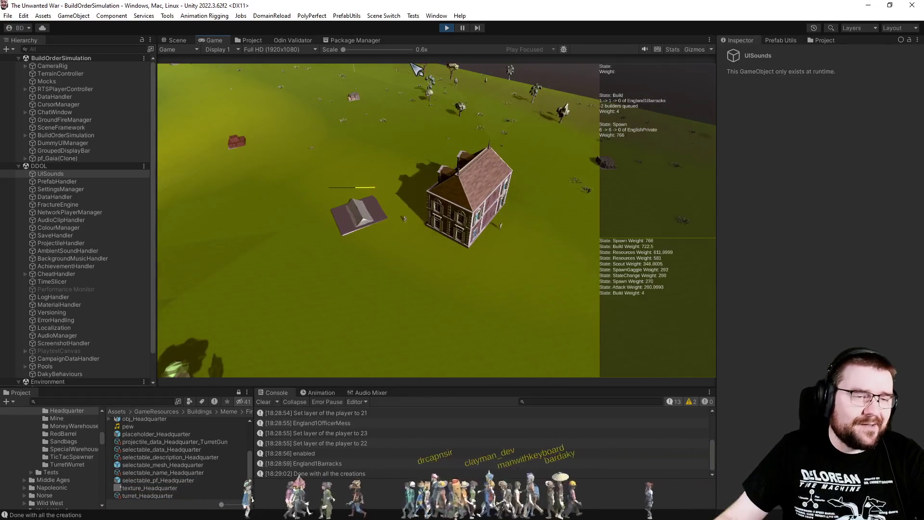
{"action": "left_click", "coordinate": [446, 28]}
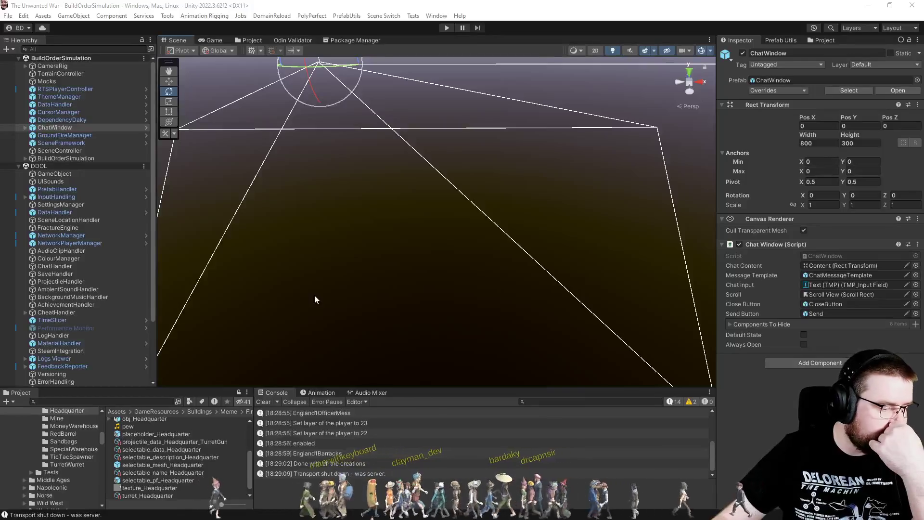
Step: Show the Project browser and scroll the folder tree up to the expanded Factions folder
{"action": "left_click", "coordinate": [265, 40]}
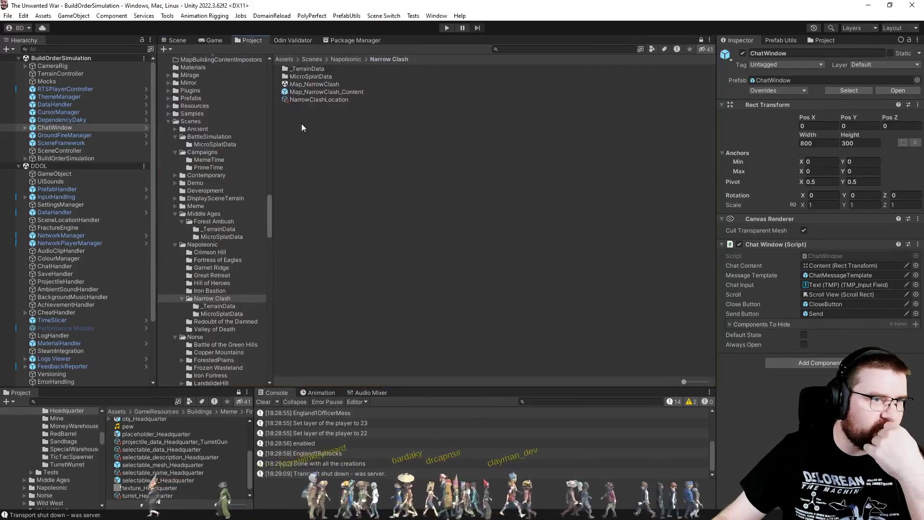
{"action": "left_click", "coordinate": [273, 214]}
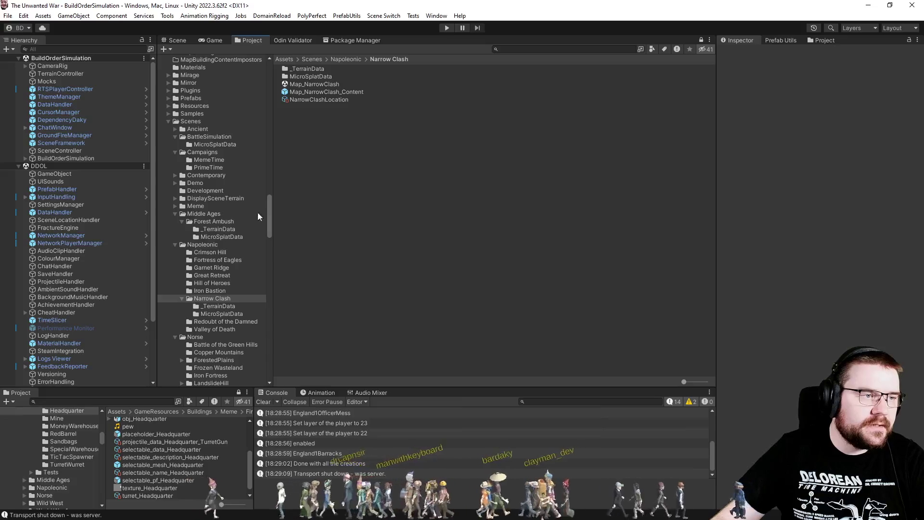
{"action": "scroll", "coordinate": [239, 231], "scroll_direction": "up", "scroll_amount": 10}
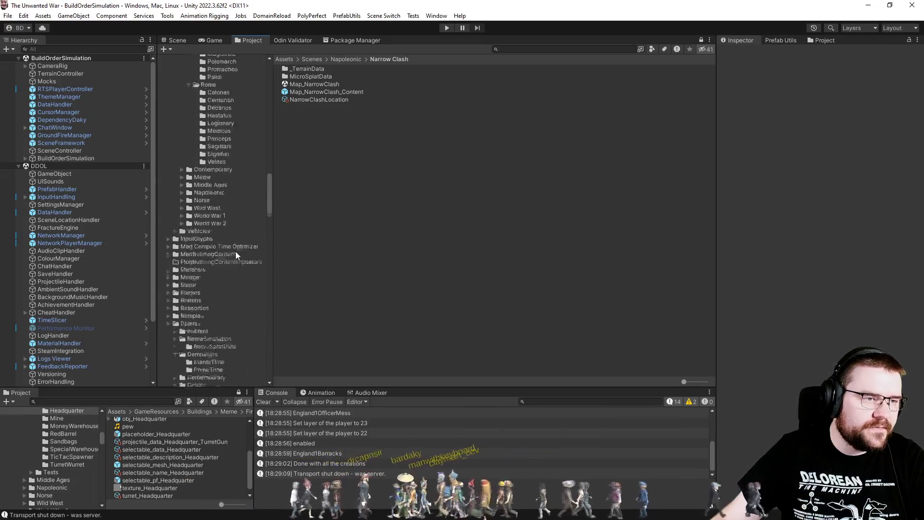
{"action": "scroll", "coordinate": [230, 222], "scroll_direction": "up", "scroll_amount": 5}
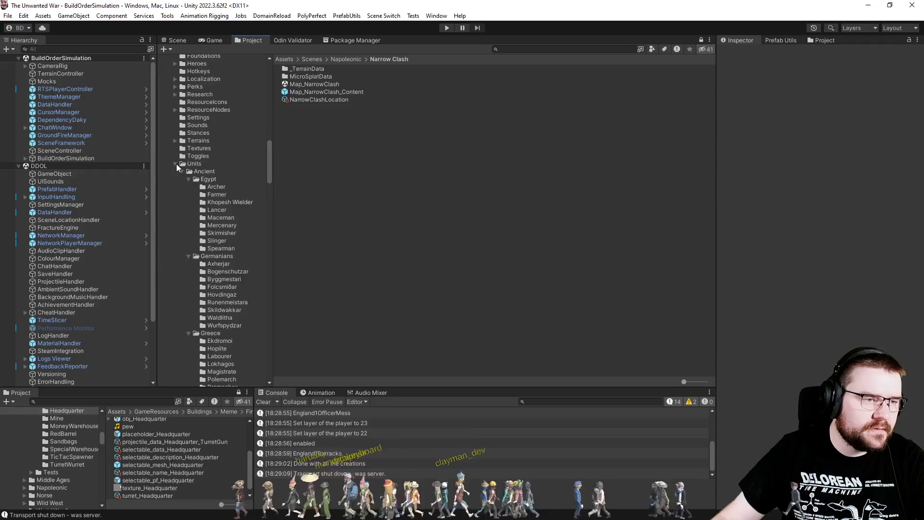
{"action": "scroll", "coordinate": [190, 207], "scroll_direction": "up", "scroll_amount": 5}
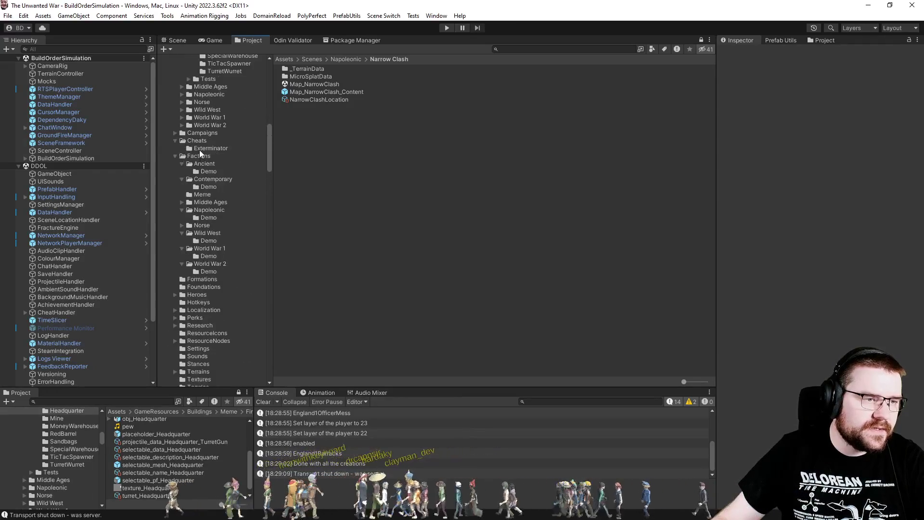
Step: Open Factions/Wild West and inspect the data_Military faction data
{"action": "left_click", "coordinate": [216, 233]}
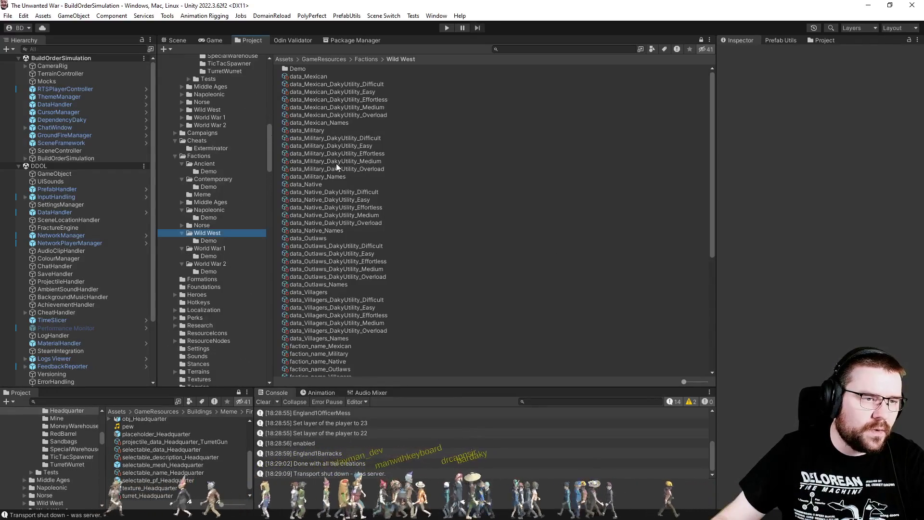
{"action": "left_click", "coordinate": [302, 130]}
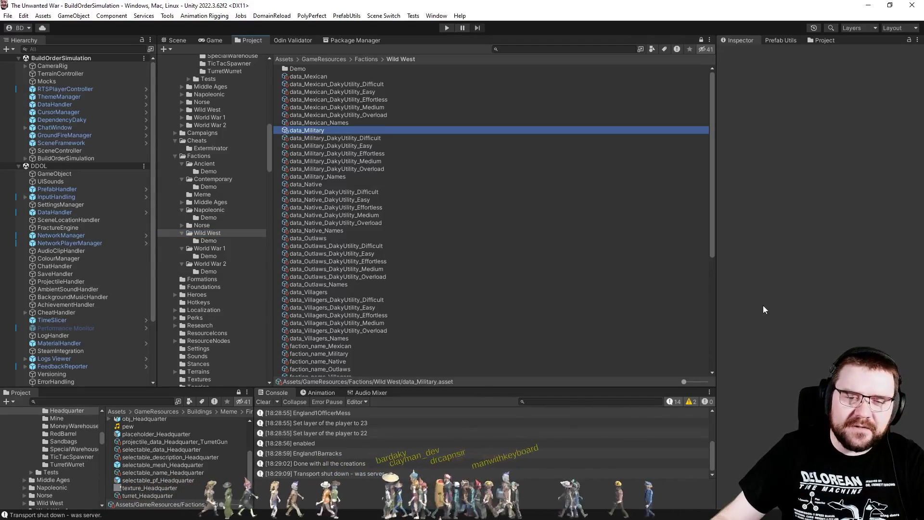
{"action": "scroll", "coordinate": [747, 300], "scroll_direction": "down", "scroll_amount": 5}
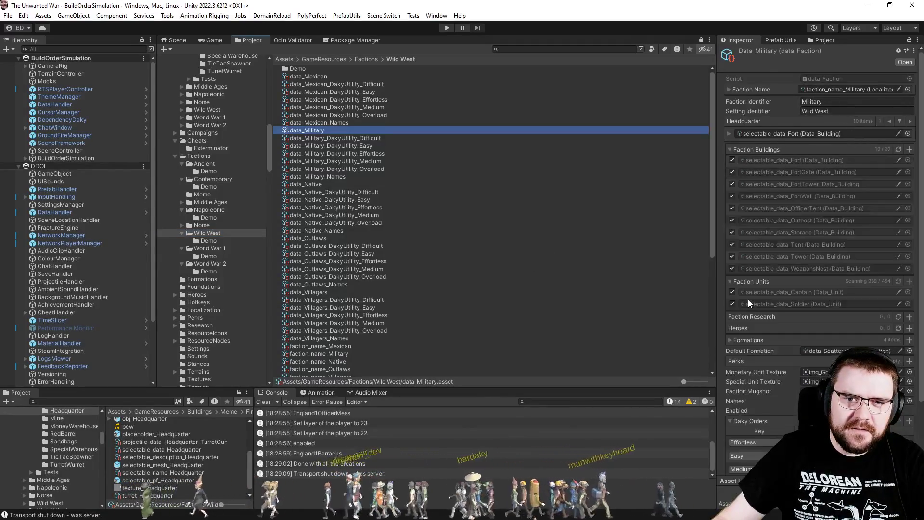
{"action": "scroll", "coordinate": [748, 300], "scroll_direction": "up", "scroll_amount": 2}
{"action": "scroll", "coordinate": [747, 299], "scroll_direction": "up", "scroll_amount": 2}
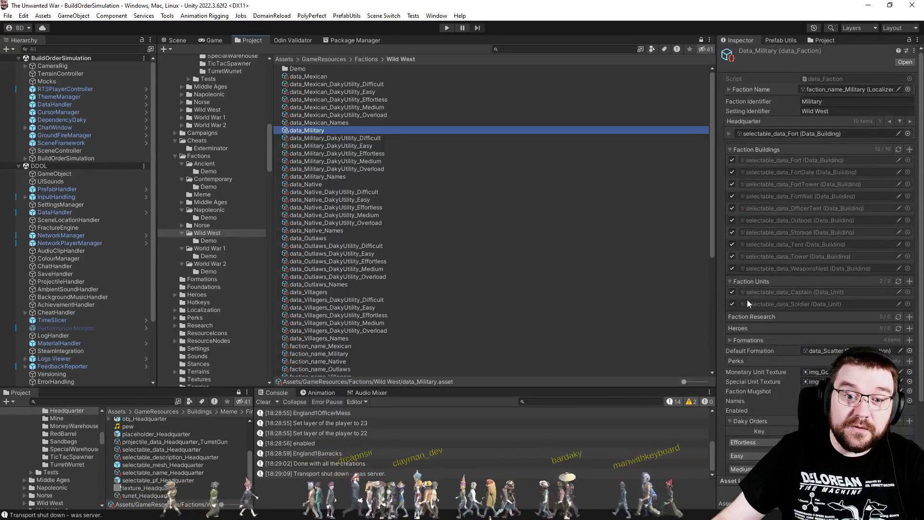
Step: Inspect data_Villagers, then select graph_Assignments_Wild West_Villagers
{"action": "left_click", "coordinate": [328, 292]}
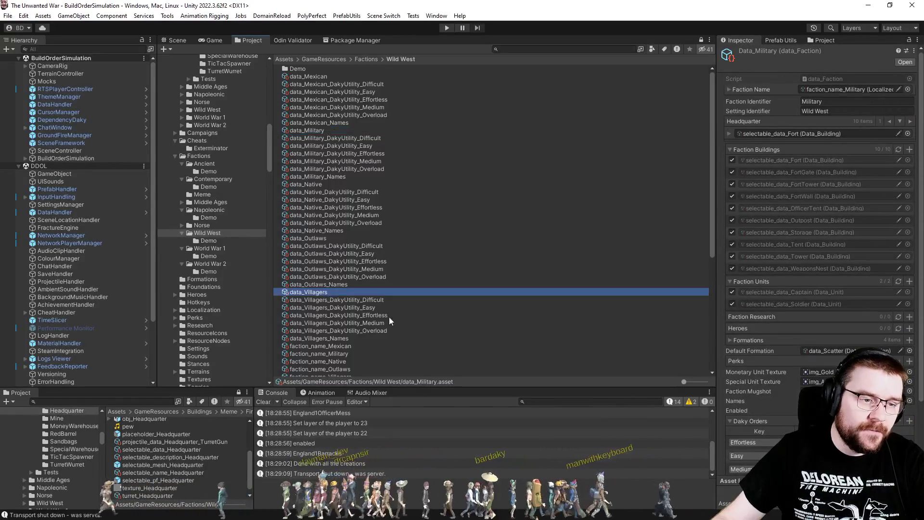
{"action": "scroll", "coordinate": [787, 319], "scroll_direction": "down", "scroll_amount": 5}
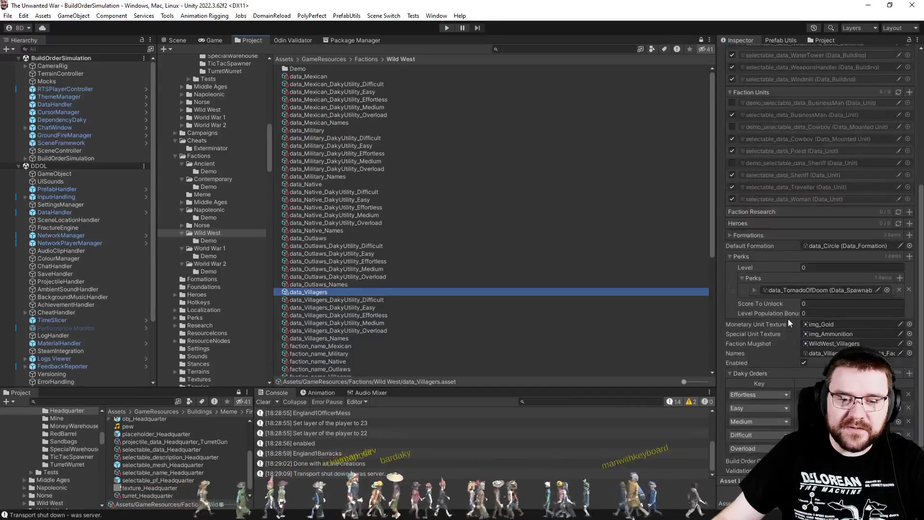
{"action": "scroll", "coordinate": [492, 294], "scroll_direction": "down", "scroll_amount": 8}
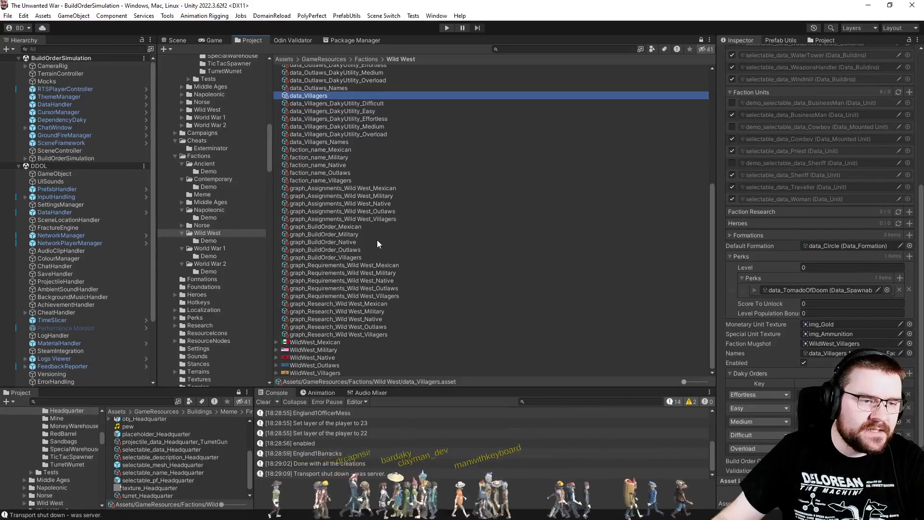
{"action": "left_click", "coordinate": [387, 218]}
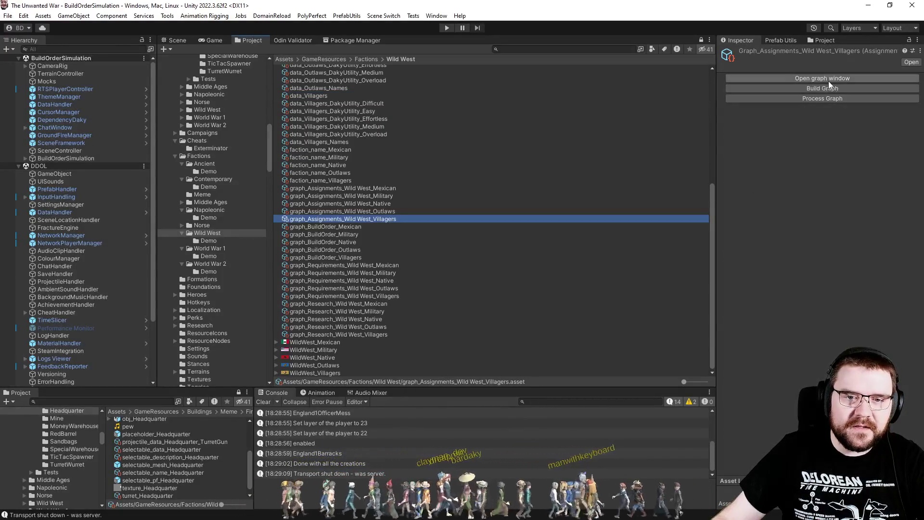
{"action": "left_click", "coordinate": [821, 88]}
{"action": "left_click", "coordinate": [820, 78]}
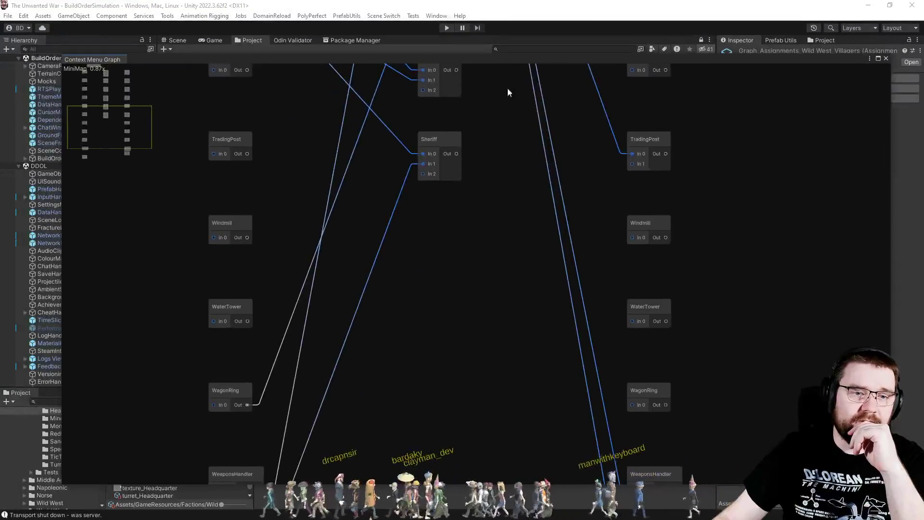
{"action": "scroll", "coordinate": [488, 266], "scroll_direction": "down", "scroll_amount": 6}
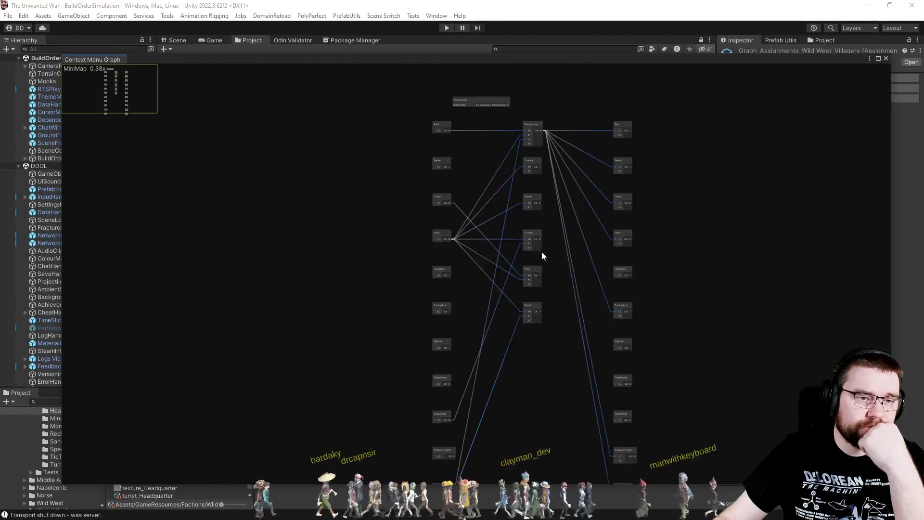
{"action": "scroll", "coordinate": [535, 206], "scroll_direction": "up", "scroll_amount": 8}
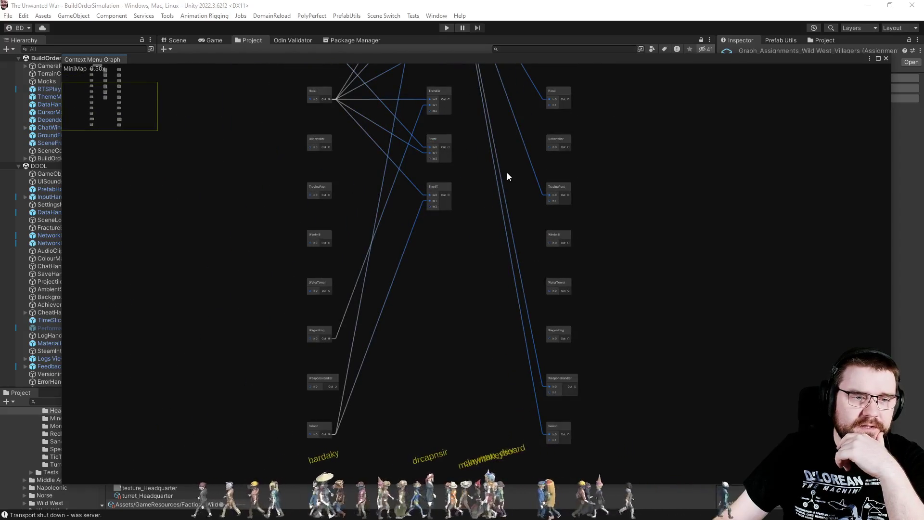
{"action": "scroll", "coordinate": [592, 247], "scroll_direction": "up", "scroll_amount": 1}
{"action": "scroll", "coordinate": [593, 247], "scroll_direction": "up", "scroll_amount": 4}
{"action": "scroll", "coordinate": [606, 231], "scroll_direction": "down", "scroll_amount": 3}
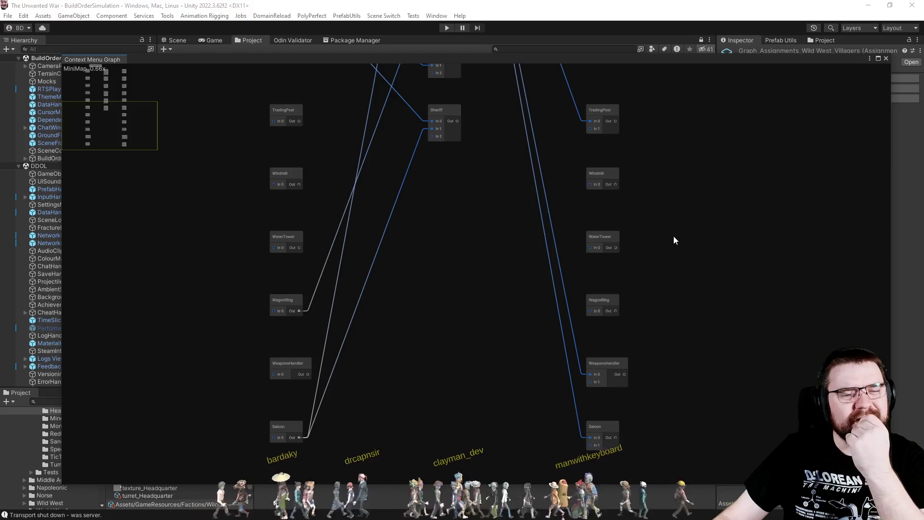
{"action": "left_click_drag", "start_coordinate": [659, 129], "coordinate": [645, 278]}
{"action": "mouse_move", "coordinate": [631, 141]}
{"action": "left_mouse_down"}
{"action": "mouse_move", "coordinate": [666, 329]}
{"action": "mouse_move", "coordinate": [694, 311]}
{"action": "mouse_move", "coordinate": [767, 314]}
{"action": "mouse_move", "coordinate": [774, 281]}
{"action": "mouse_move", "coordinate": [765, 342]}
{"action": "mouse_move", "coordinate": [766, 252]}
{"action": "left_mouse_up"}
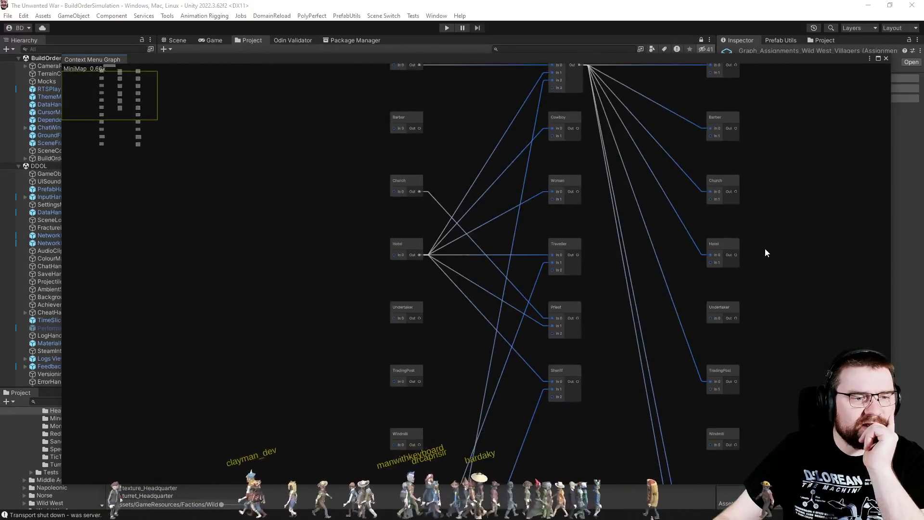
{"action": "scroll", "coordinate": [630, 272], "scroll_direction": "down", "scroll_amount": 1}
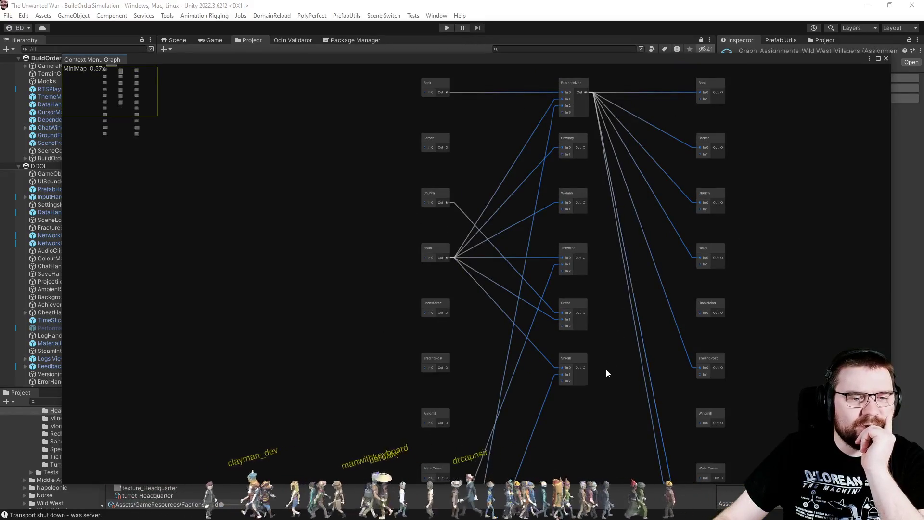
{"action": "left_click_drag", "start_coordinate": [606, 373], "coordinate": [611, 172]}
{"action": "scroll", "coordinate": [476, 226], "scroll_direction": "up", "scroll_amount": 2}
{"action": "scroll", "coordinate": [475, 227], "scroll_direction": "down", "scroll_amount": 2}
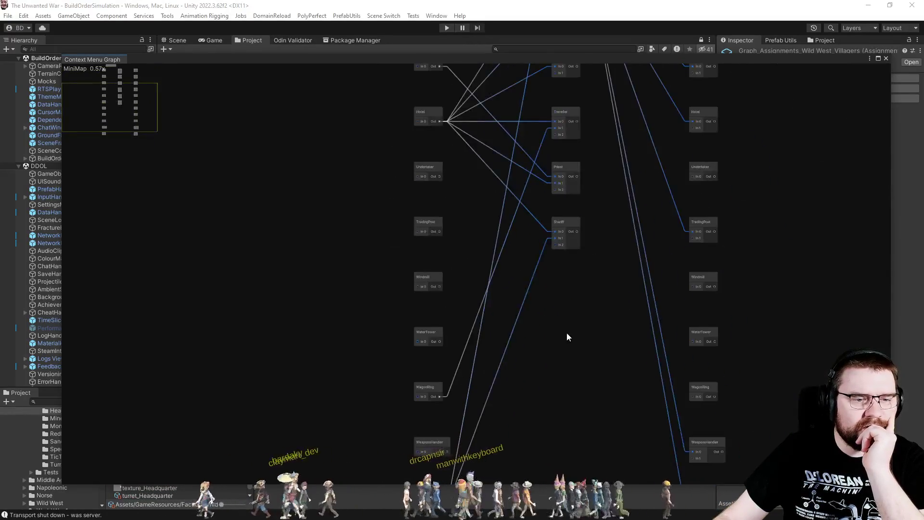
{"action": "left_click_drag", "start_coordinate": [567, 333], "coordinate": [576, 183]}
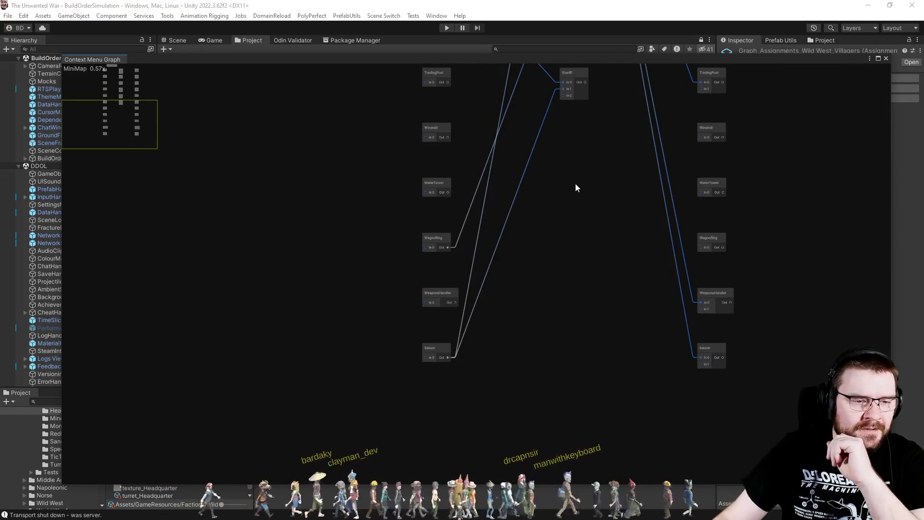
{"action": "scroll", "coordinate": [462, 361], "scroll_direction": "up", "scroll_amount": 2}
{"action": "scroll", "coordinate": [462, 361], "scroll_direction": "down", "scroll_amount": 3}
{"action": "key", "text": "Escape"}
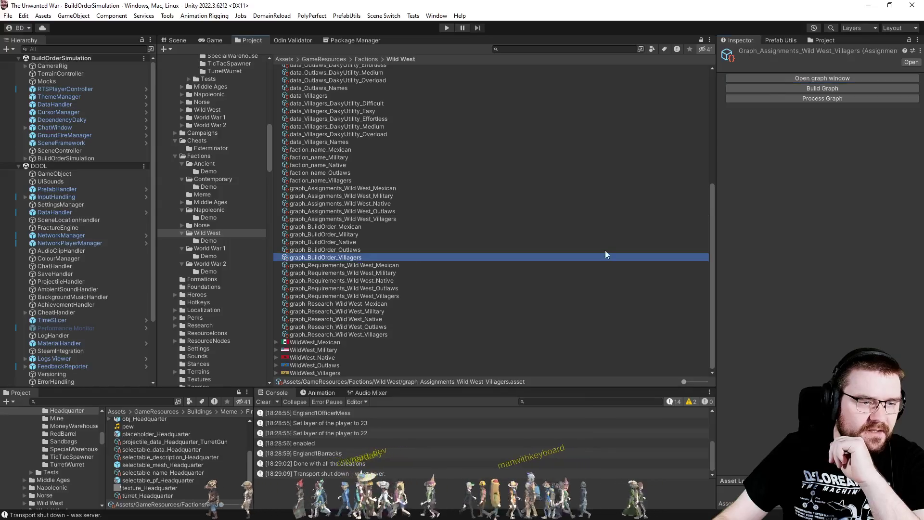
Step: Open the Villagers build-order graph and drag a connection from the top GameStateChangeNode into empty space
{"action": "left_click", "coordinate": [798, 88]}
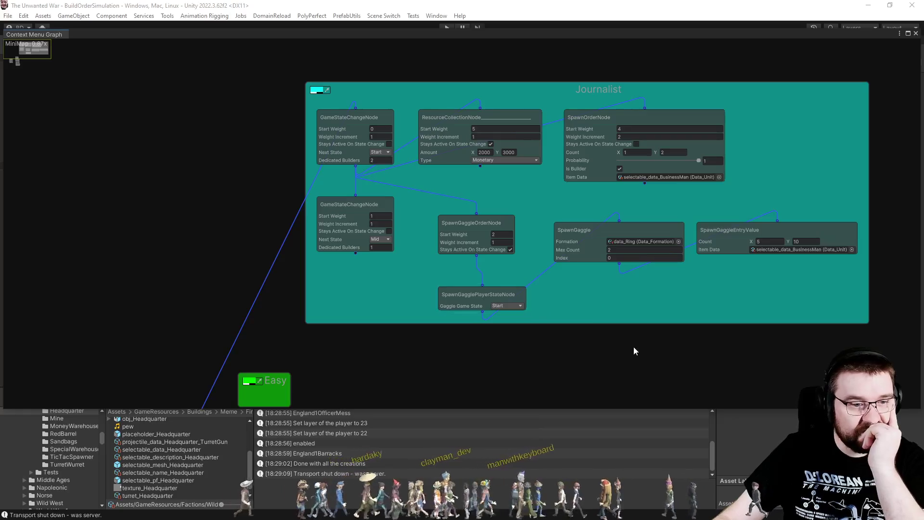
{"action": "mouse_move", "coordinate": [633, 336]}
{"action": "left_mouse_down"}
{"action": "mouse_move", "coordinate": [623, 272]}
{"action": "mouse_move", "coordinate": [610, 294]}
{"action": "left_mouse_up"}
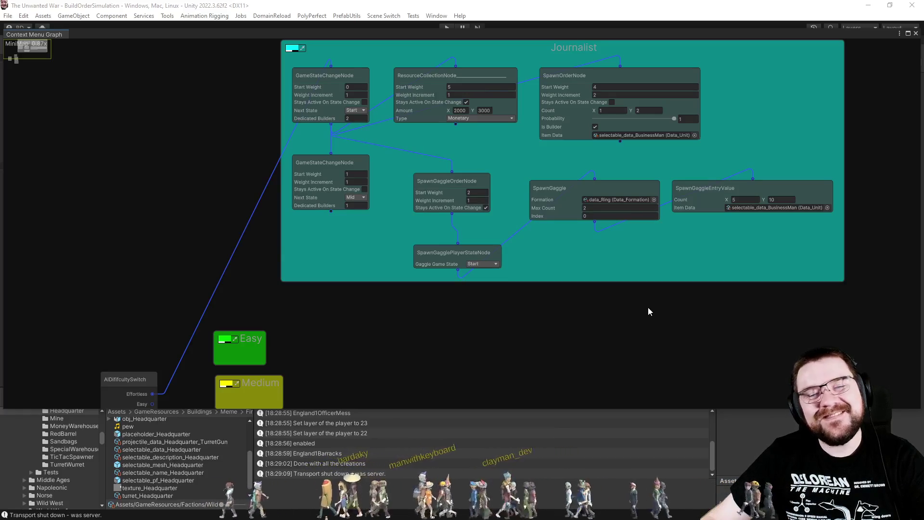
{"action": "scroll", "coordinate": [599, 201], "scroll_direction": "up", "scroll_amount": 3}
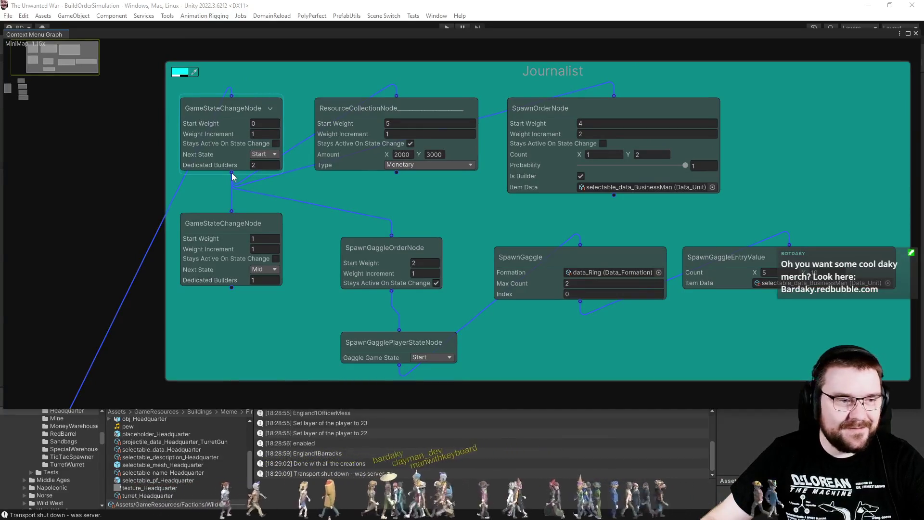
{"action": "left_click_drag", "start_coordinate": [232, 173], "coordinate": [477, 193]}
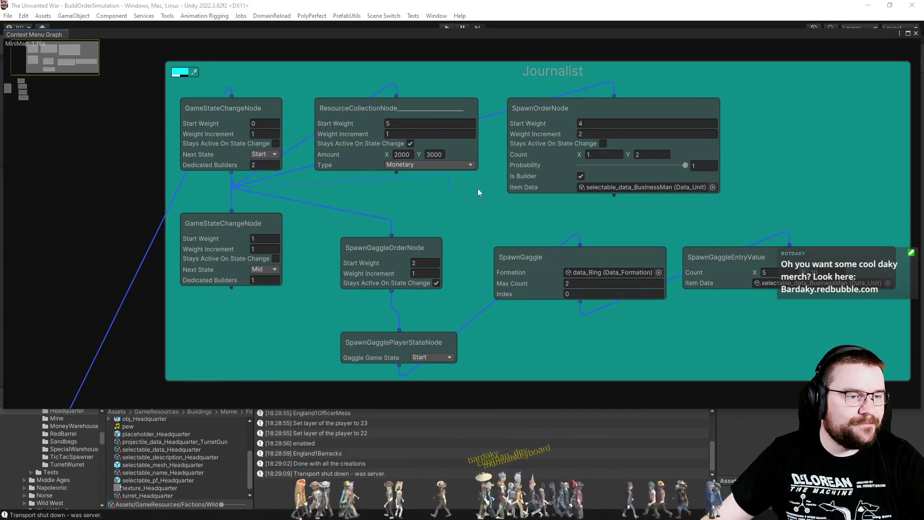
{"action": "left_click_drag", "start_coordinate": [835, 173], "coordinate": [810, 139]}
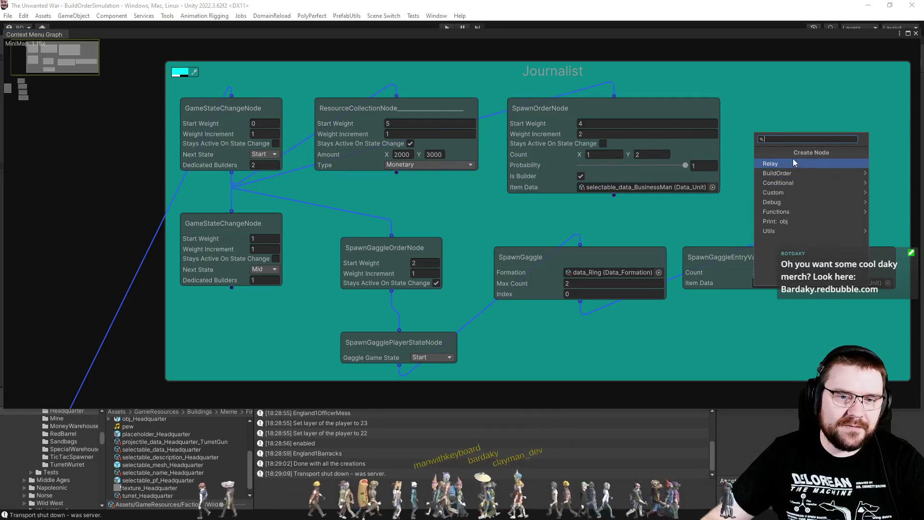
Step: Create a BuildOrderNode from the connection and place it in the Journalist group beside SpawnOrderNode
{"action": "left_click", "coordinate": [789, 172]}
{"action": "left_click", "coordinate": [794, 174]}
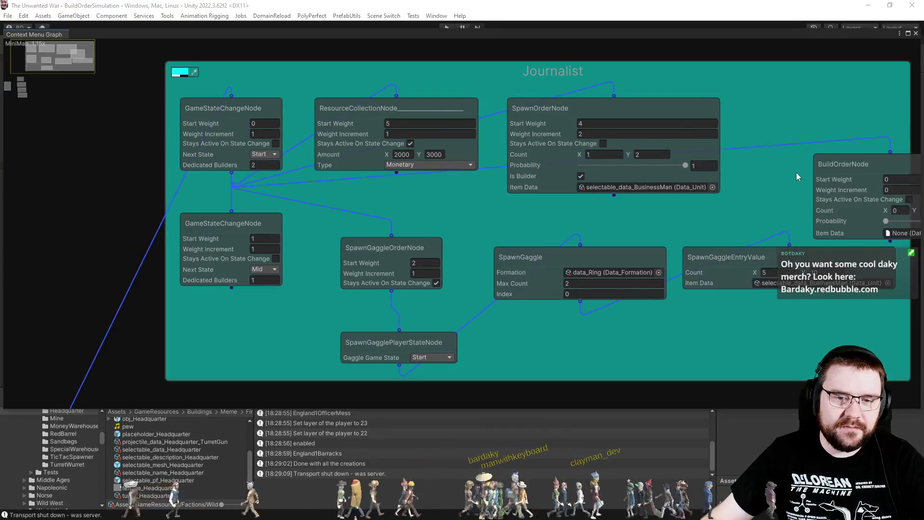
{"action": "left_click_drag", "start_coordinate": [851, 165], "coordinate": [777, 109]}
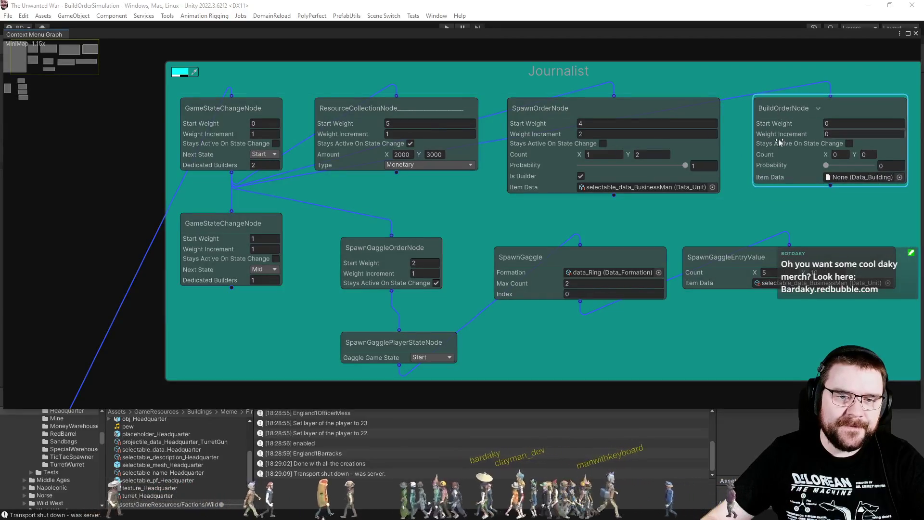
{"action": "left_click_drag", "start_coordinate": [553, 221], "coordinate": [502, 215]}
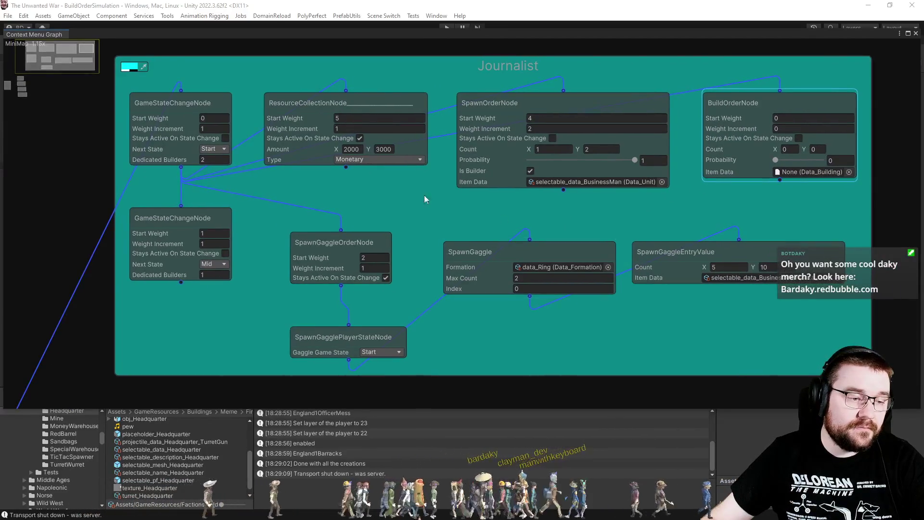
{"action": "double_click", "coordinate": [461, 37]}
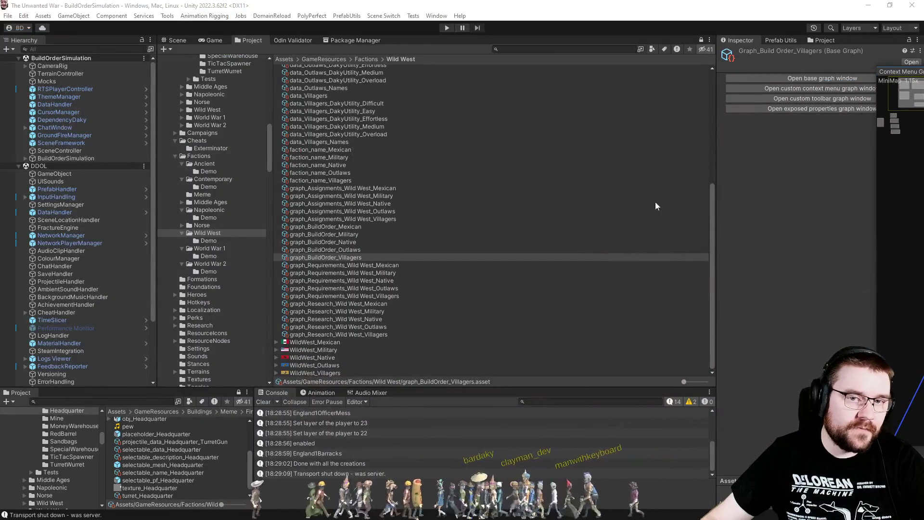
Step: Expand the Wild West buildings folder and its Military subfolder in the Project tree
{"action": "scroll", "coordinate": [88, 450], "scroll_direction": "down", "scroll_amount": 5}
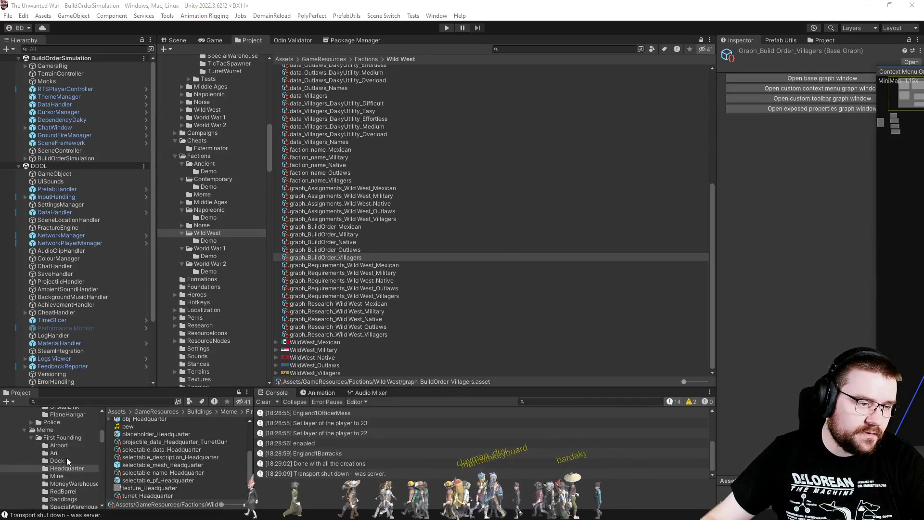
{"action": "scroll", "coordinate": [36, 478], "scroll_direction": "down", "scroll_amount": 6}
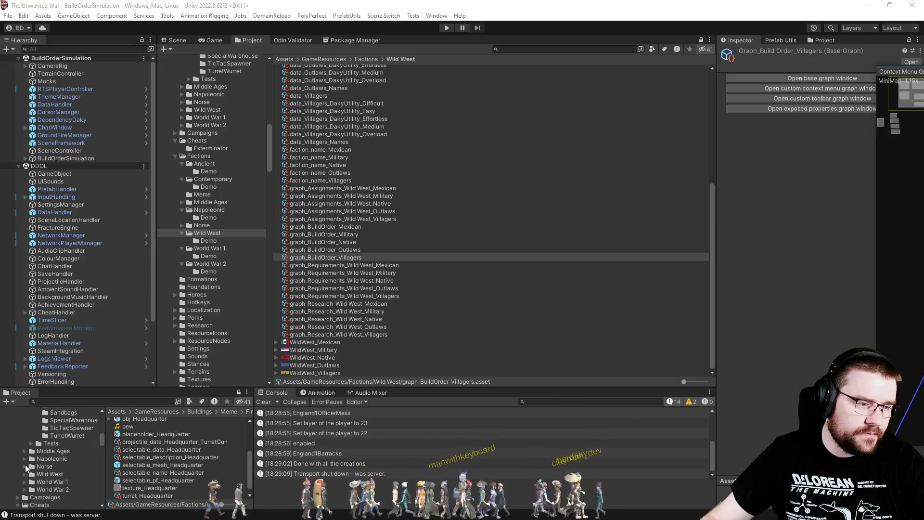
{"action": "left_click", "coordinate": [24, 474]}
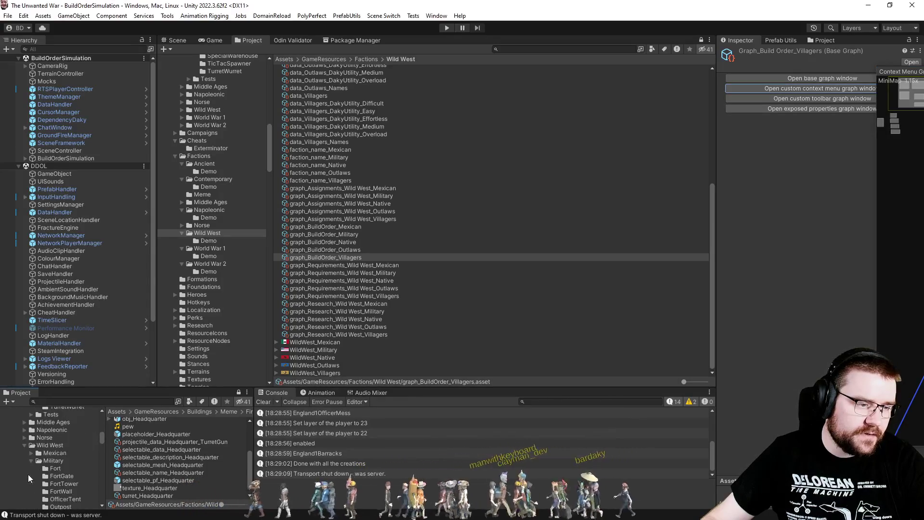
{"action": "left_click", "coordinate": [33, 463]}
{"action": "scroll", "coordinate": [33, 463], "scroll_direction": "down", "scroll_amount": 5}
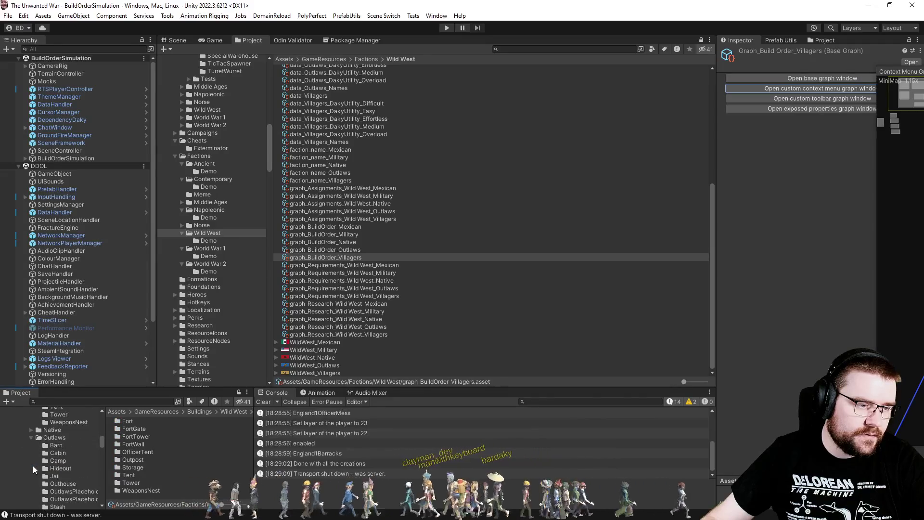
{"action": "scroll", "coordinate": [34, 463], "scroll_direction": "down", "scroll_amount": 3}
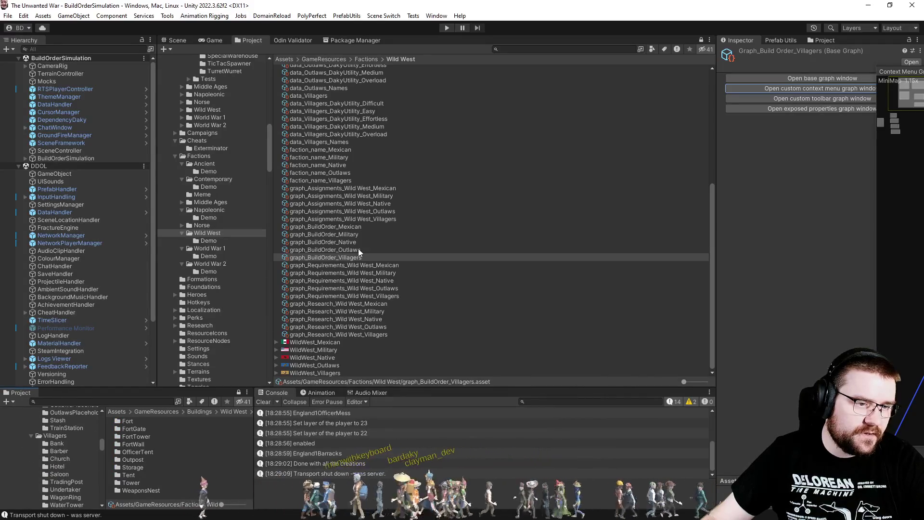
{"action": "scroll", "coordinate": [340, 255], "scroll_direction": "up", "scroll_amount": 6}
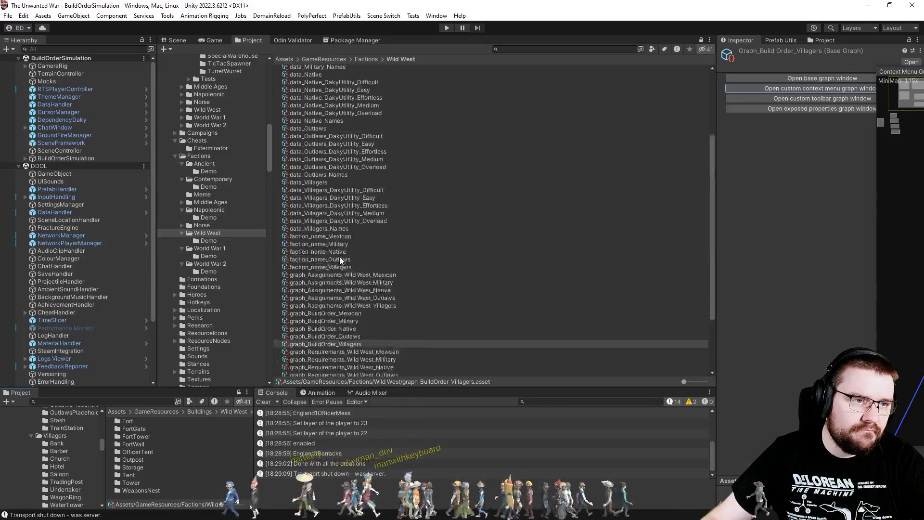
Step: Inspect data_Villagers and collapse its buildings and units lists in the Inspector
{"action": "left_click", "coordinate": [322, 240]}
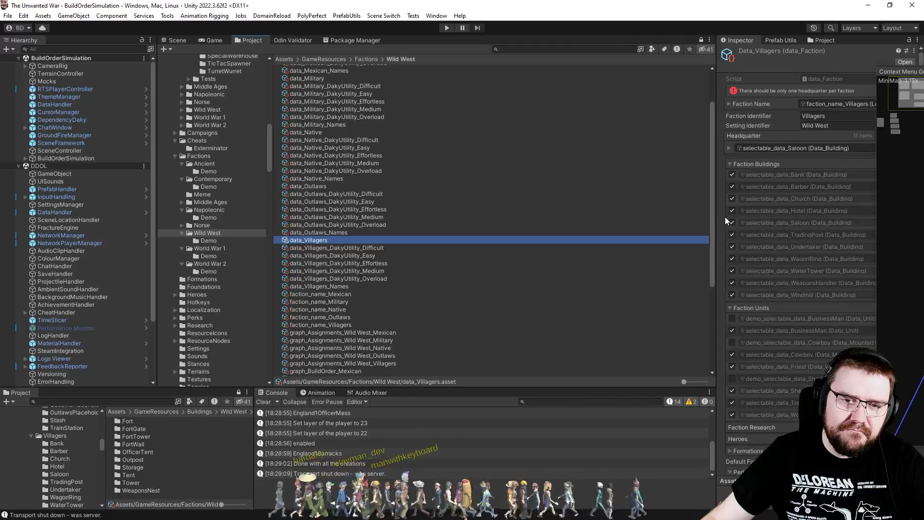
{"action": "scroll", "coordinate": [720, 217], "scroll_direction": "down", "scroll_amount": 5}
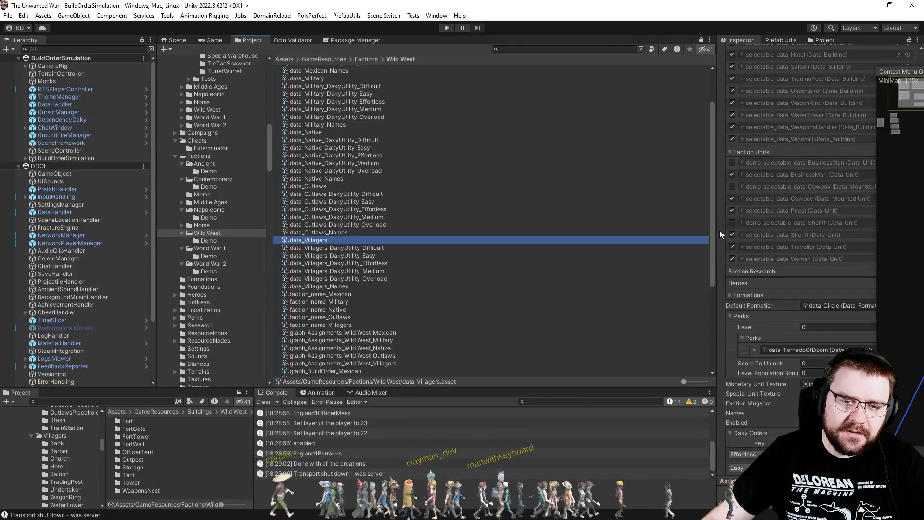
{"action": "scroll", "coordinate": [720, 230], "scroll_direction": "down", "scroll_amount": 3}
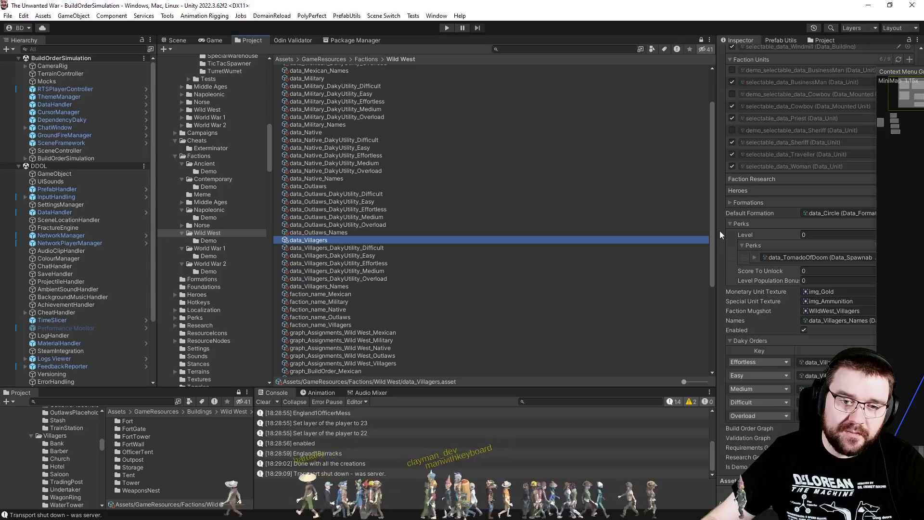
{"action": "scroll", "coordinate": [720, 230], "scroll_direction": "up", "scroll_amount": 8}
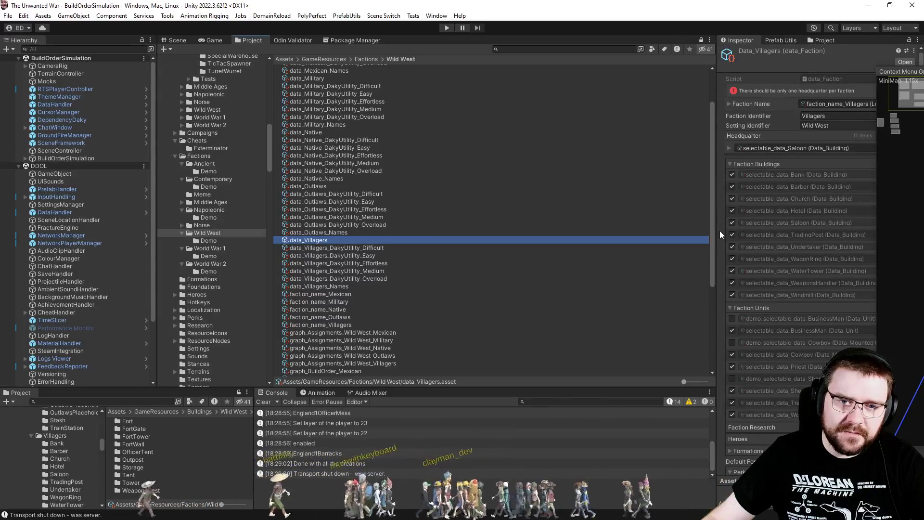
{"action": "left_click", "coordinate": [736, 165]}
{"action": "left_click", "coordinate": [730, 176]}
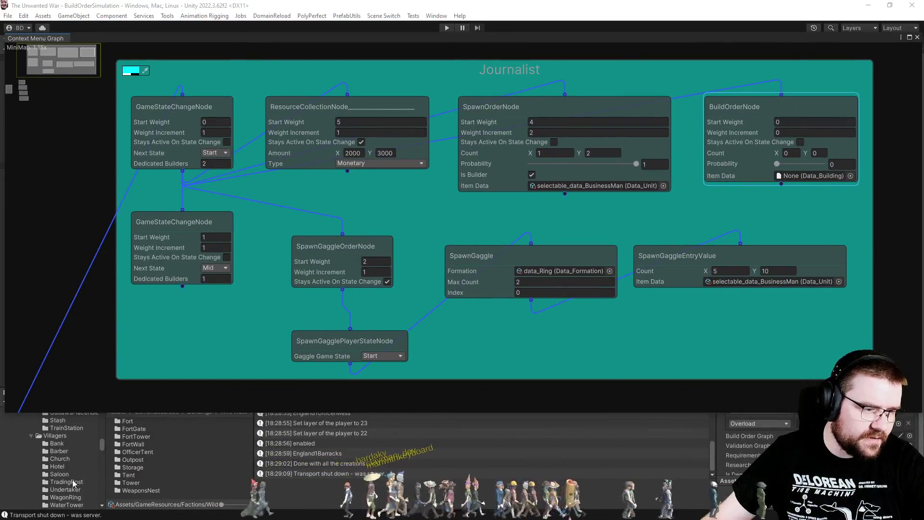
Step: Assign selectable_data_Bank as the new BuildOrderNode's Item Data
{"action": "left_click", "coordinate": [57, 464]}
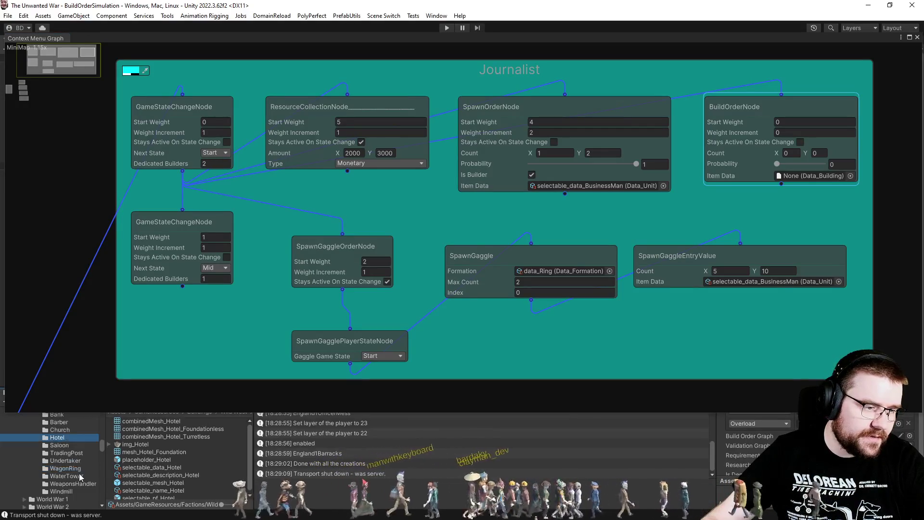
{"action": "left_click", "coordinate": [57, 443]}
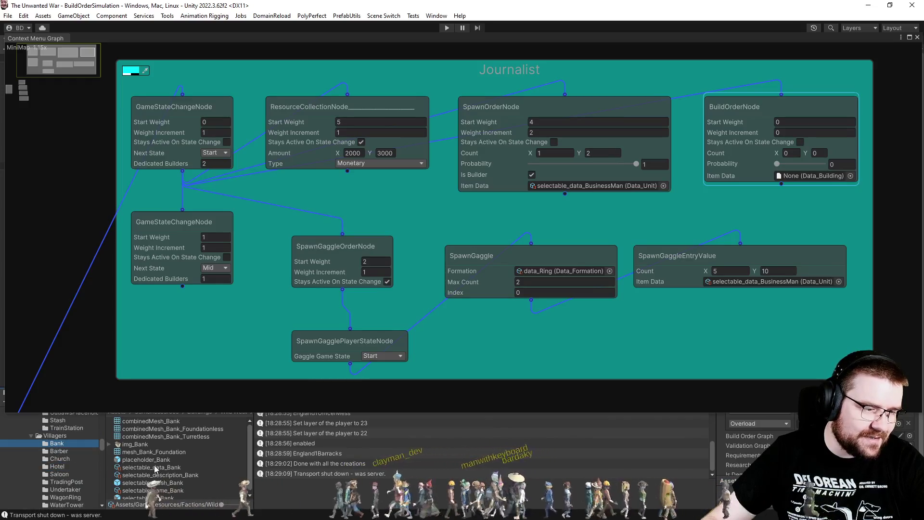
{"action": "left_click_drag", "start_coordinate": [155, 469], "coordinate": [778, 129]}
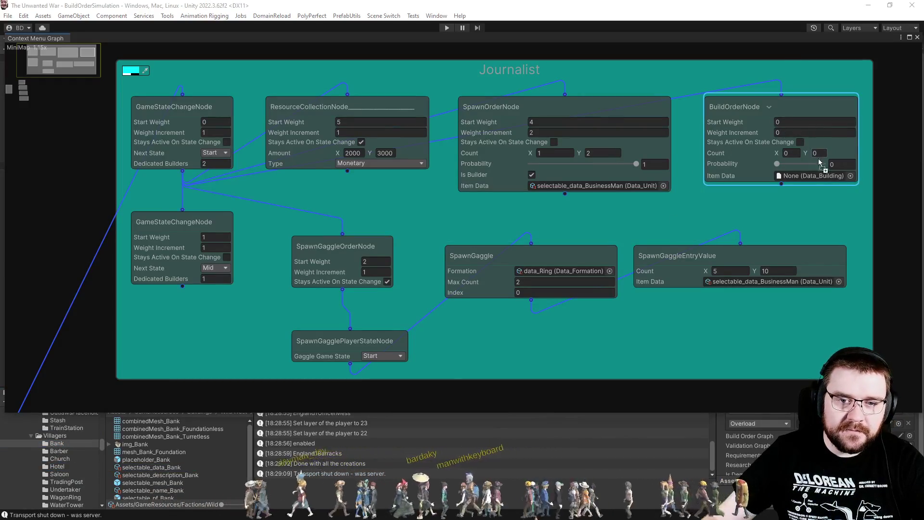
{"action": "left_click_drag", "start_coordinate": [833, 175], "coordinate": [831, 175]}
Step: Set Probability 1, Count 1–1, Start Weight 3, Weight Increment 1; lower Mid increment to 0.5
{"action": "left_click", "coordinate": [889, 164]}
{"action": "type", "text": "1"}
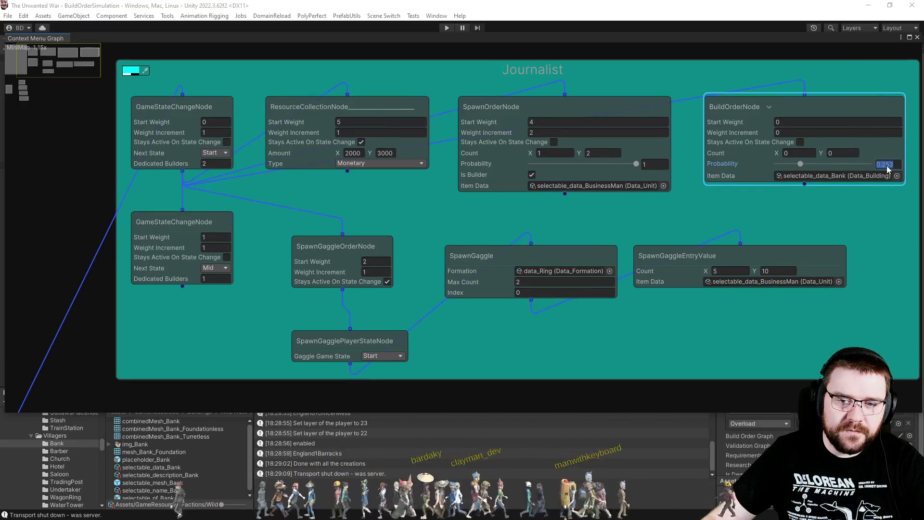
{"action": "left_click", "coordinate": [794, 153]}
{"action": "type", "text": "1"}
{"action": "key", "text": "Tab"}
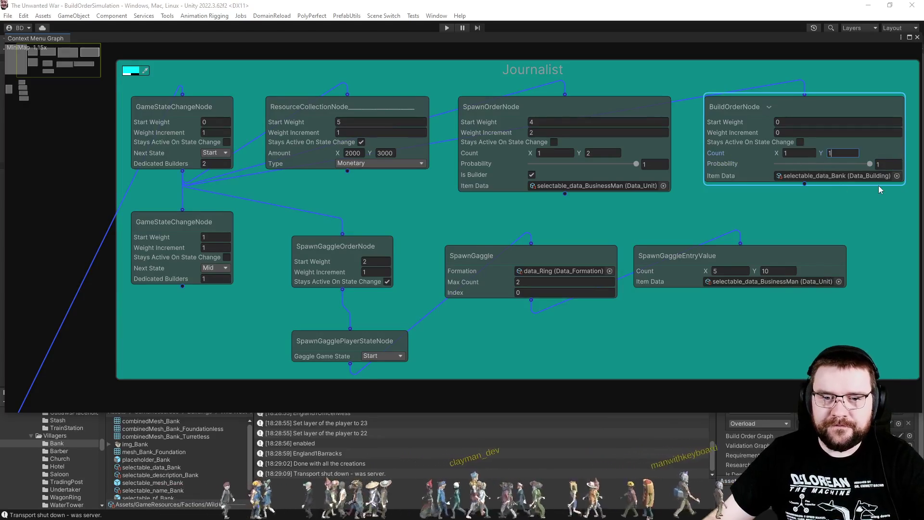
{"action": "type", "text": "1"}
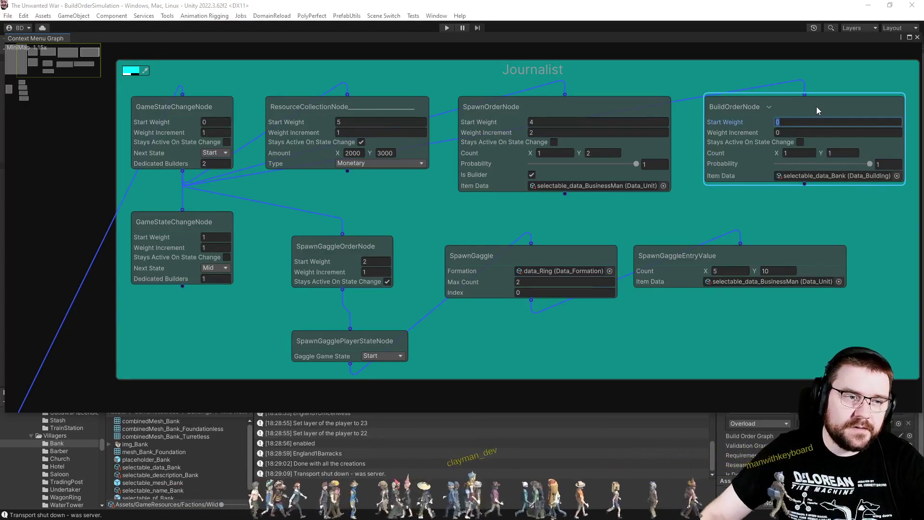
{"action": "type", "text": "3"}
{"action": "key", "text": "Tab"}
{"action": "type", "text": "1"}
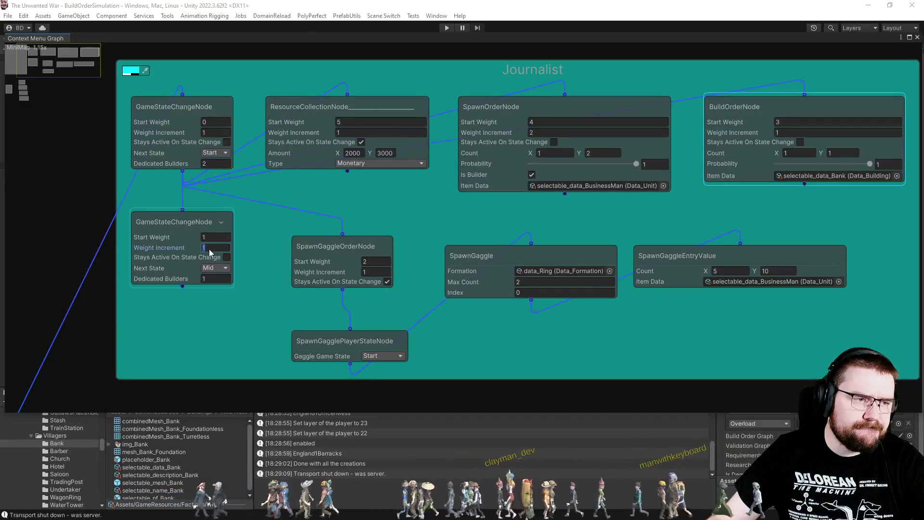
{"action": "type", "text": "0.5"}
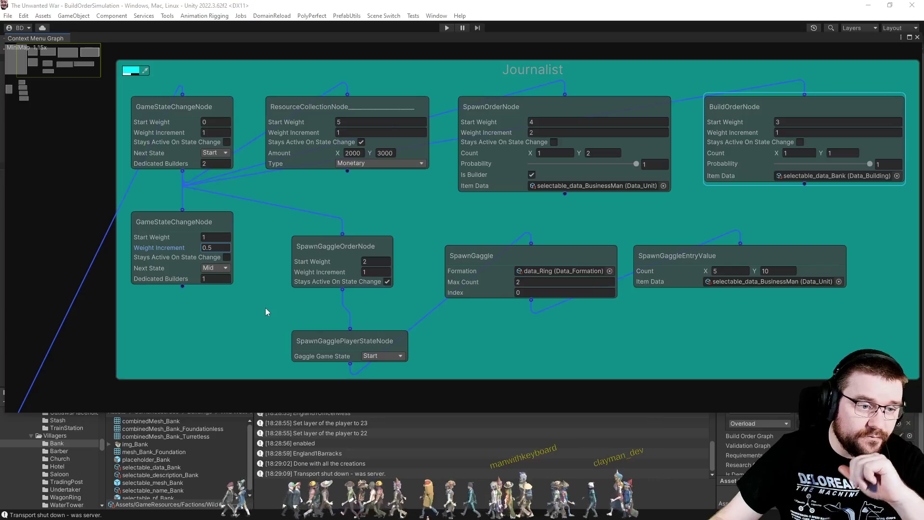
Step: Move SpawnGagglePlayerStateNode closer and duplicate the BuildOrderNode to the right
{"action": "left_click_drag", "start_coordinate": [316, 340], "coordinate": [313, 318]}
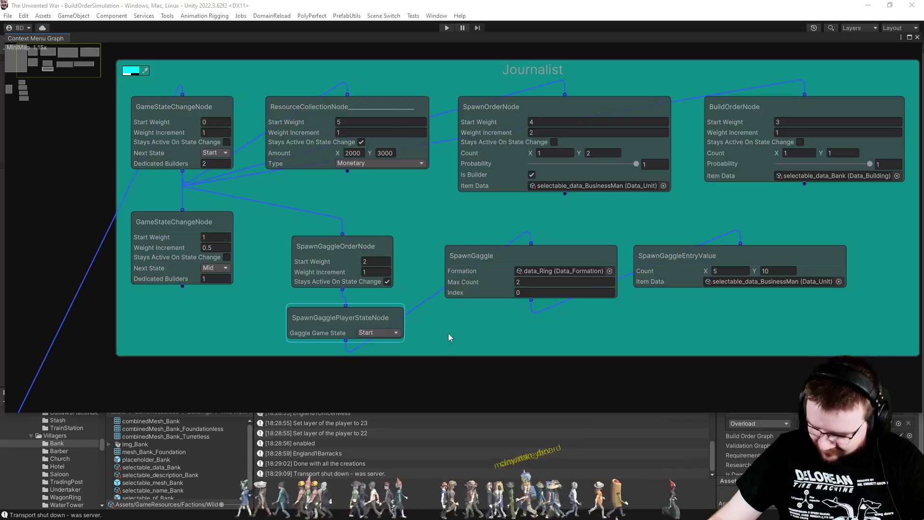
{"action": "mouse_move", "coordinate": [572, 342]}
{"action": "left_mouse_down"}
{"action": "mouse_move", "coordinate": [558, 336]}
{"action": "mouse_move", "coordinate": [568, 341]}
{"action": "left_mouse_up"}
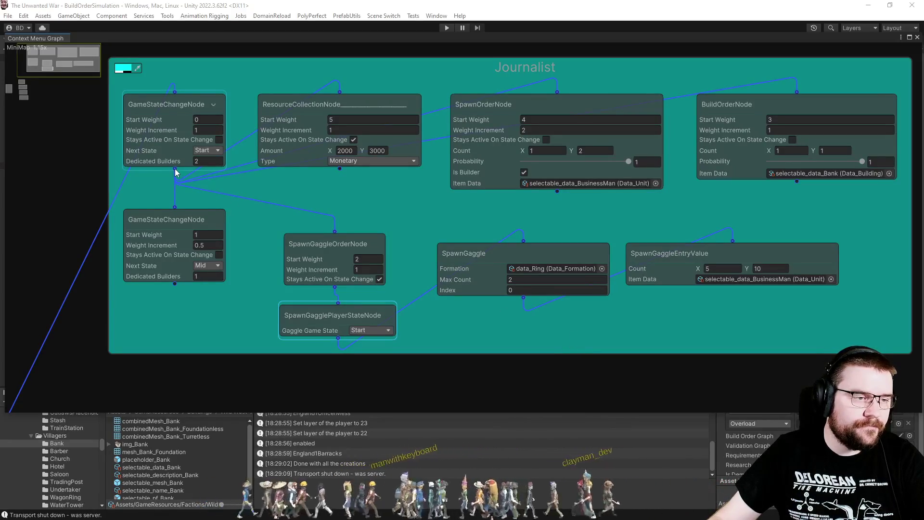
{"action": "key", "text": "ctrl+d"}
{"action": "mouse_move", "coordinate": [829, 192]}
{"action": "left_mouse_down"}
{"action": "mouse_move", "coordinate": [677, 238]}
{"action": "mouse_move", "coordinate": [570, 142]}
{"action": "mouse_move", "coordinate": [779, 152]}
{"action": "mouse_move", "coordinate": [606, 210]}
{"action": "mouse_move", "coordinate": [783, 136]}
{"action": "mouse_move", "coordinate": [765, 139]}
{"action": "left_mouse_up"}
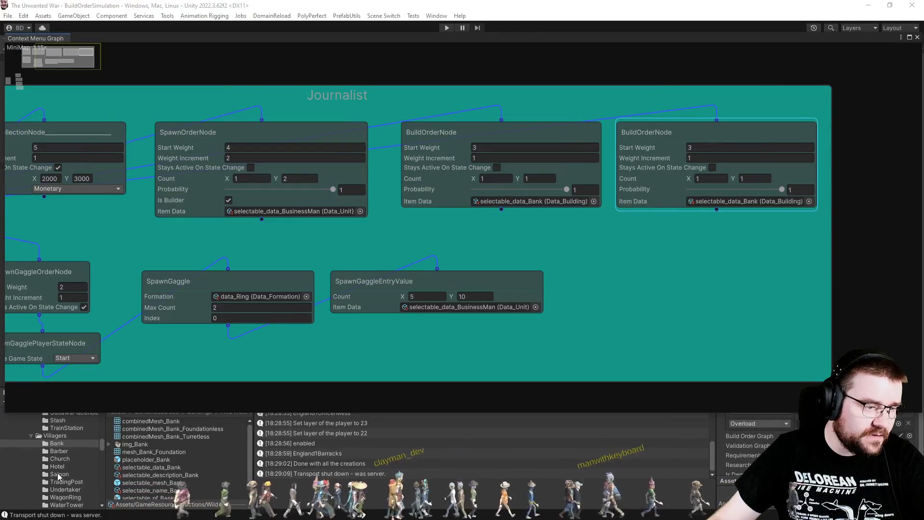
{"action": "left_click", "coordinate": [96, 472]}
{"action": "left_click", "coordinate": [92, 465]}
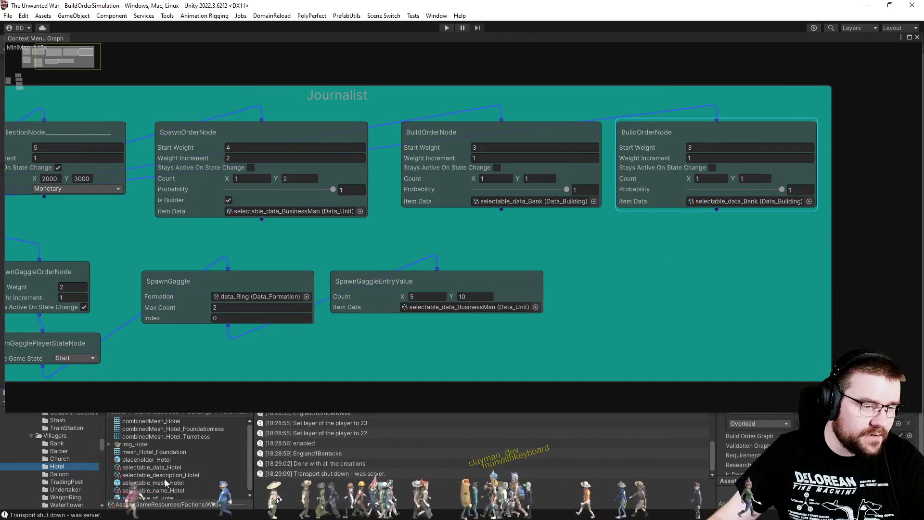
{"action": "mouse_move", "coordinate": [165, 465]}
{"action": "left_mouse_down"}
{"action": "mouse_move", "coordinate": [750, 200]}
{"action": "mouse_move", "coordinate": [733, 199]}
{"action": "left_mouse_up"}
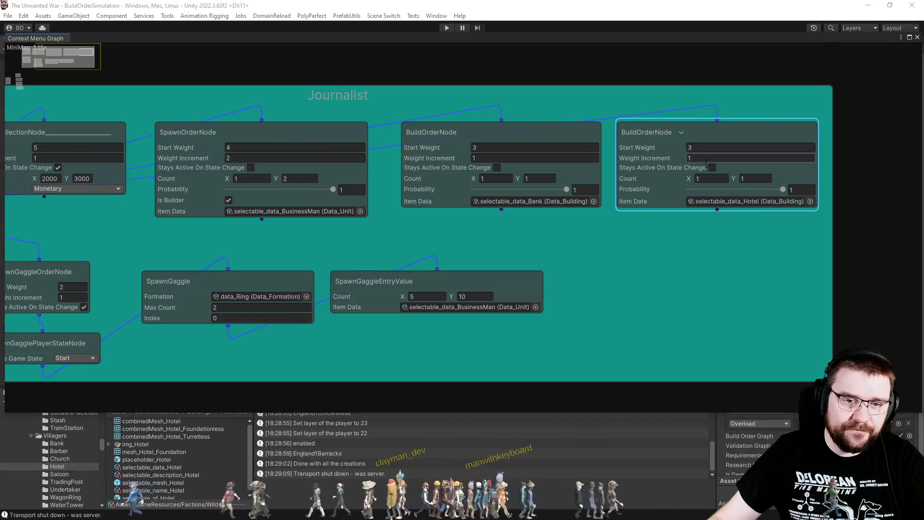
{"action": "left_click", "coordinate": [702, 147]}
{"action": "type", "text": "1"}
{"action": "left_click", "coordinate": [553, 324]}
{"action": "mouse_move", "coordinate": [553, 324]}
{"action": "left_mouse_down"}
{"action": "mouse_move", "coordinate": [561, 300]}
{"action": "mouse_move", "coordinate": [650, 295]}
{"action": "mouse_move", "coordinate": [631, 302]}
{"action": "mouse_move", "coordinate": [631, 241]}
{"action": "mouse_move", "coordinate": [607, 273]}
{"action": "left_mouse_up"}
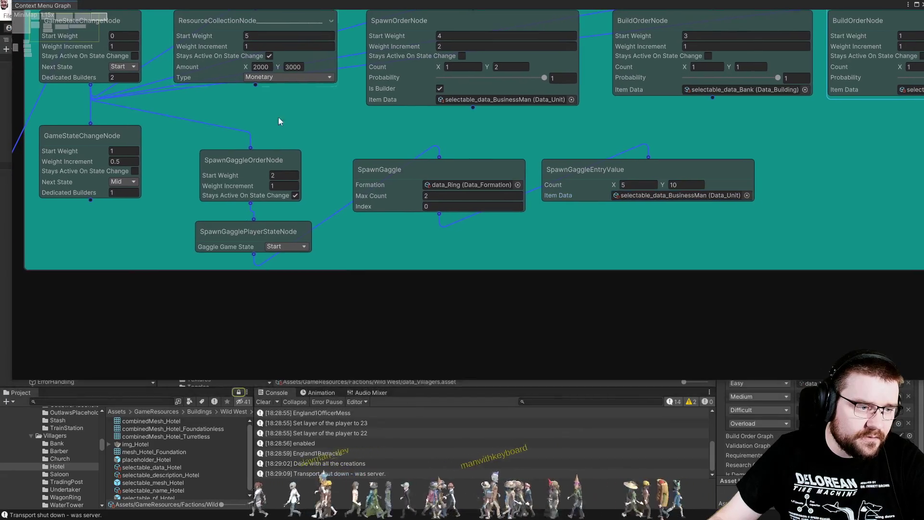
{"action": "left_click", "coordinate": [722, 195]}
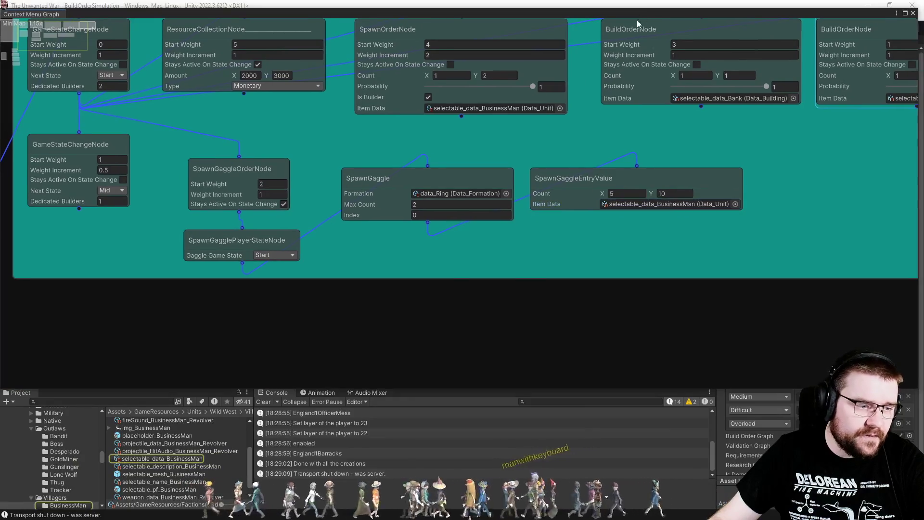
Step: Assign selectable_data_Sheriff to the gaggle entry and duplicate the entry node
{"action": "scroll", "coordinate": [44, 461], "scroll_direction": "down", "scroll_amount": 3}
{"action": "left_click", "coordinate": [67, 471]}
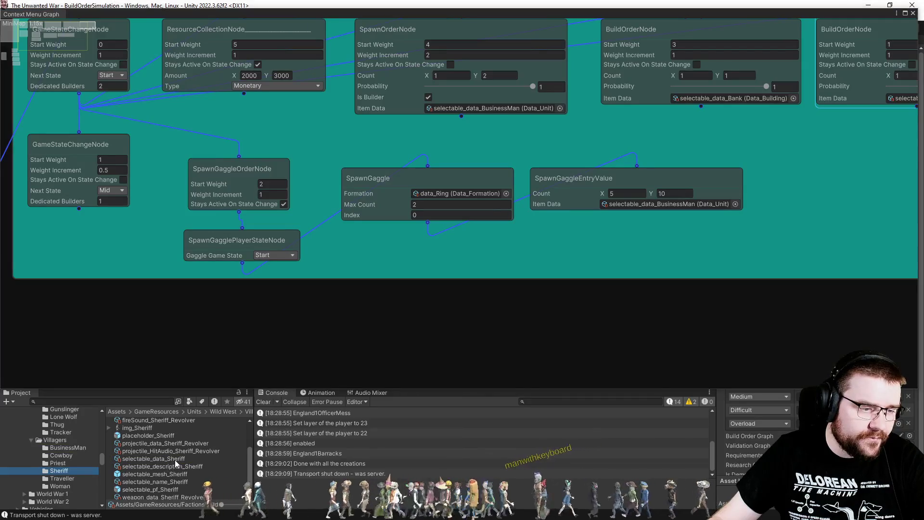
{"action": "mouse_move", "coordinate": [172, 458]}
{"action": "left_mouse_down"}
{"action": "mouse_move", "coordinate": [738, 240]}
{"action": "mouse_move", "coordinate": [668, 202]}
{"action": "mouse_move", "coordinate": [681, 198]}
{"action": "mouse_move", "coordinate": [671, 247]}
{"action": "left_mouse_up"}
{"action": "left_click", "coordinate": [591, 169]}
{"action": "key", "text": "ctrl+d"}
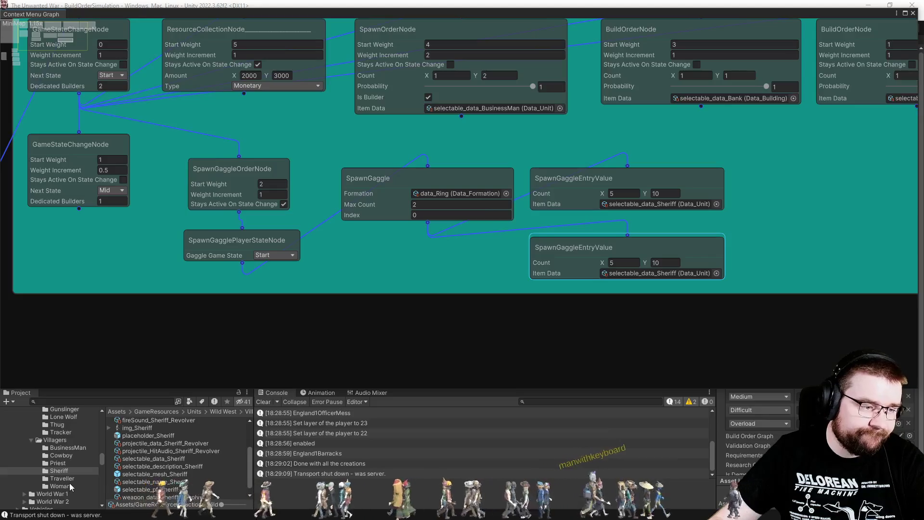
Step: Set the copied entry to selectable_data_Traveller with a count range of 3 to 5
{"action": "left_click", "coordinate": [71, 463]}
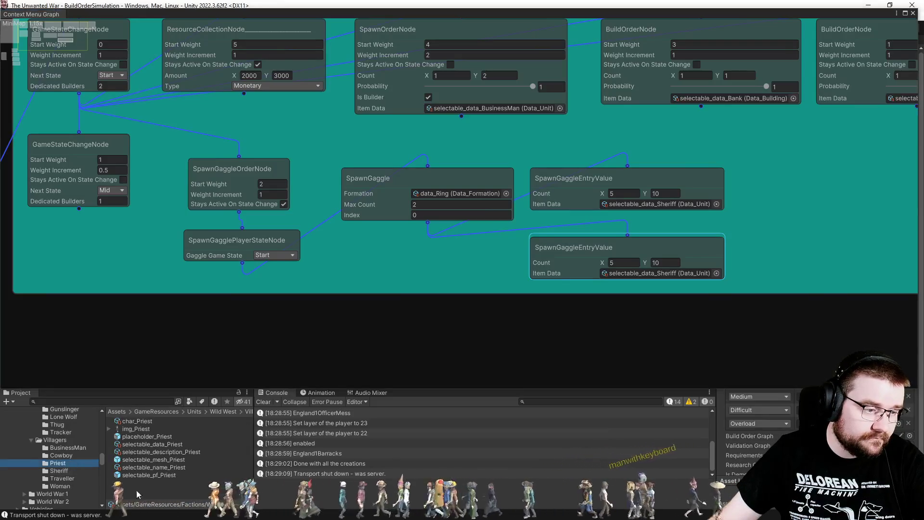
{"action": "left_click", "coordinate": [75, 478]}
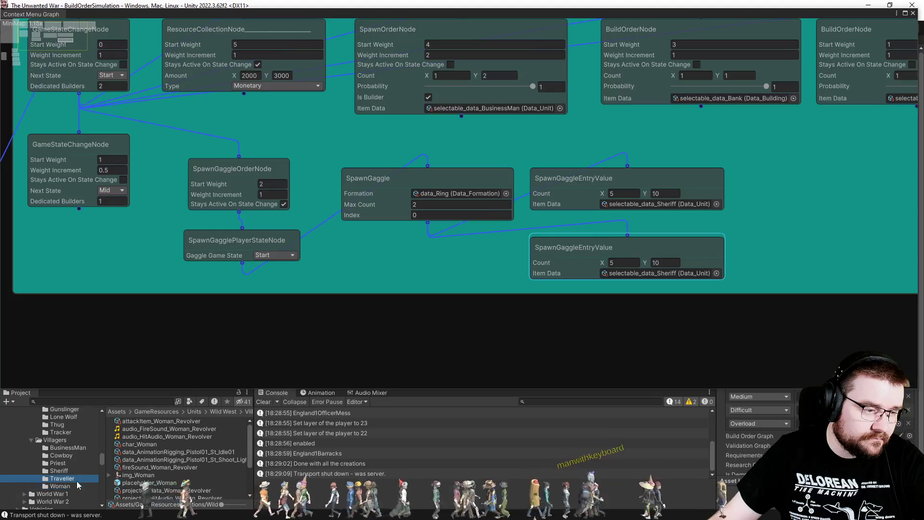
{"action": "scroll", "coordinate": [140, 483], "scroll_direction": "down", "scroll_amount": 3}
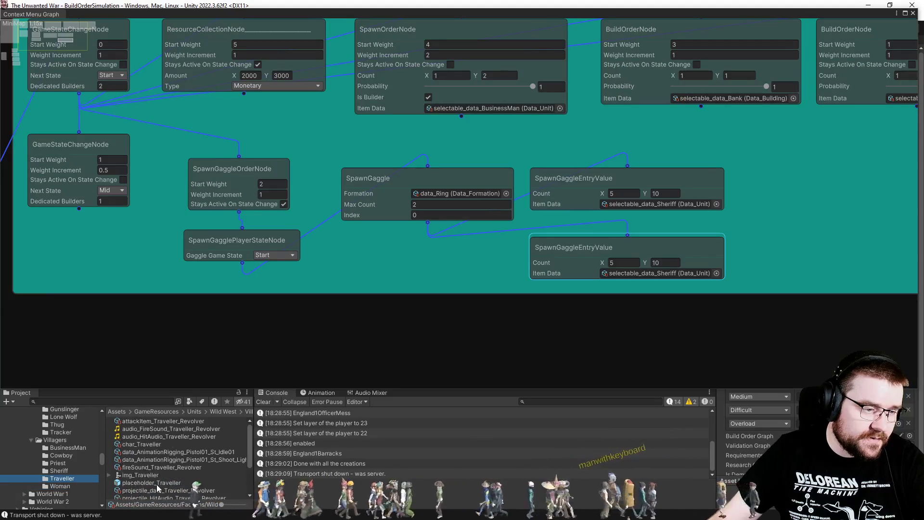
{"action": "mouse_move", "coordinate": [161, 450]}
{"action": "left_mouse_down"}
{"action": "mouse_move", "coordinate": [674, 269]}
{"action": "mouse_move", "coordinate": [626, 273]}
{"action": "left_mouse_up"}
{"action": "left_click", "coordinate": [624, 262]}
{"action": "type", "text": "3"}
{"action": "key", "text": "Tab"}
{"action": "type", "text": "5"}
{"action": "left_click", "coordinate": [391, 332]}
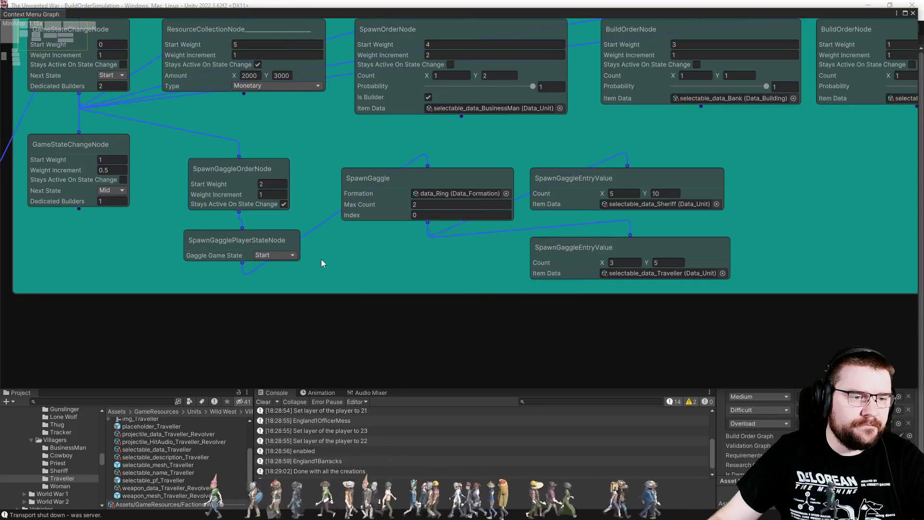
{"action": "left_click_drag", "start_coordinate": [155, 256], "coordinate": [201, 255]}
Step: Duplicate the SpawnGagglePlayerStateNode below the original and set its Gaggle Game State to Mid
{"action": "mouse_move", "coordinate": [202, 252]}
{"action": "left_mouse_down"}
{"action": "mouse_move", "coordinate": [206, 211]}
{"action": "mouse_move", "coordinate": [172, 193]}
{"action": "mouse_move", "coordinate": [175, 240]}
{"action": "left_mouse_up"}
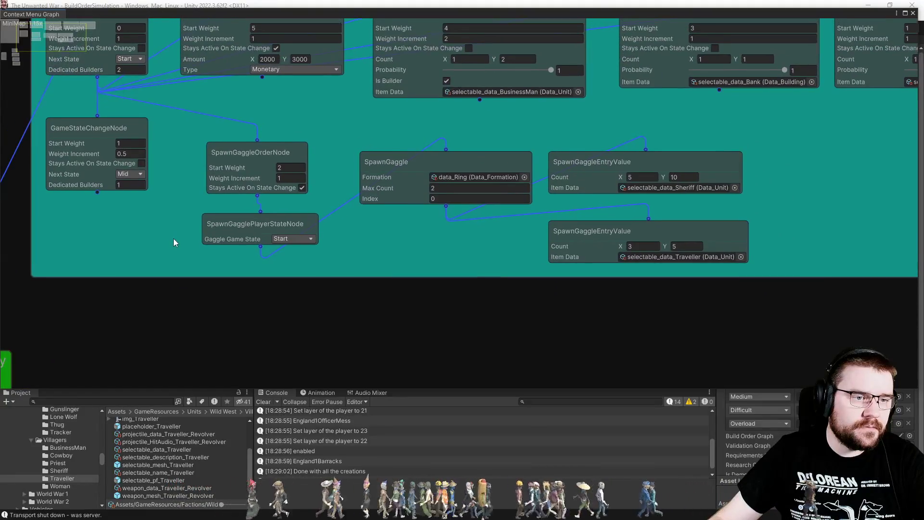
{"action": "mouse_move", "coordinate": [328, 267]}
{"action": "left_mouse_down"}
{"action": "mouse_move", "coordinate": [342, 197]}
{"action": "mouse_move", "coordinate": [322, 213]}
{"action": "left_mouse_up"}
{"action": "left_click", "coordinate": [264, 191]}
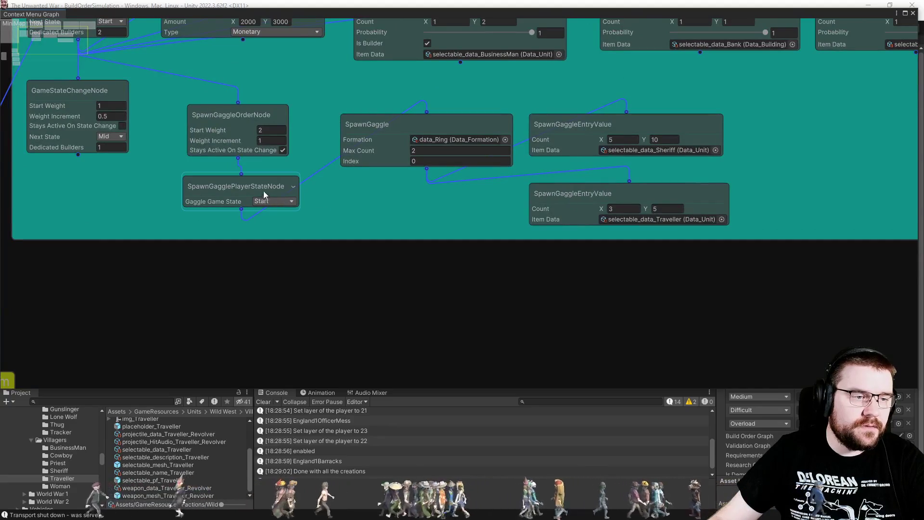
{"action": "key", "text": "ctrl+d"}
{"action": "mouse_move", "coordinate": [297, 198]}
{"action": "left_mouse_down"}
{"action": "mouse_move", "coordinate": [298, 224]}
{"action": "mouse_move", "coordinate": [318, 233]}
{"action": "mouse_move", "coordinate": [266, 250]}
{"action": "left_mouse_up"}
{"action": "left_click", "coordinate": [279, 272]}
{"action": "left_click", "coordinate": [274, 294]}
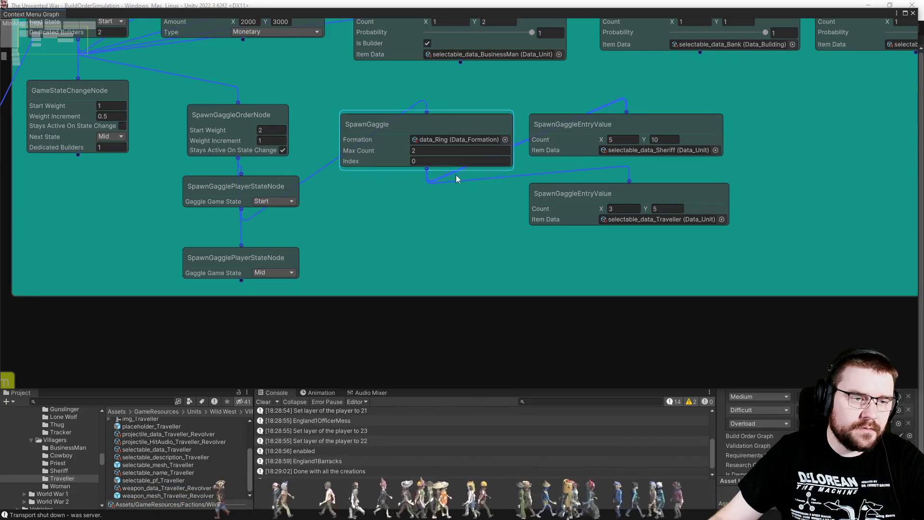
Step: Duplicate the SpawnGaggle node lower down and delete its extra link from the Start state node
{"action": "key", "text": "ctrl+d"}
{"action": "mouse_move", "coordinate": [435, 249]}
{"action": "left_mouse_down"}
{"action": "mouse_move", "coordinate": [456, 284]}
{"action": "mouse_move", "coordinate": [453, 296]}
{"action": "left_mouse_up"}
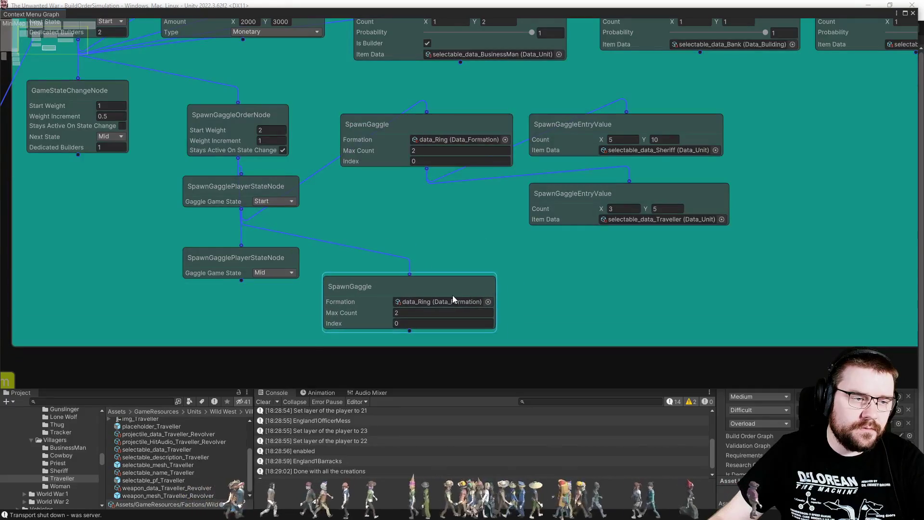
{"action": "left_click", "coordinate": [393, 254]}
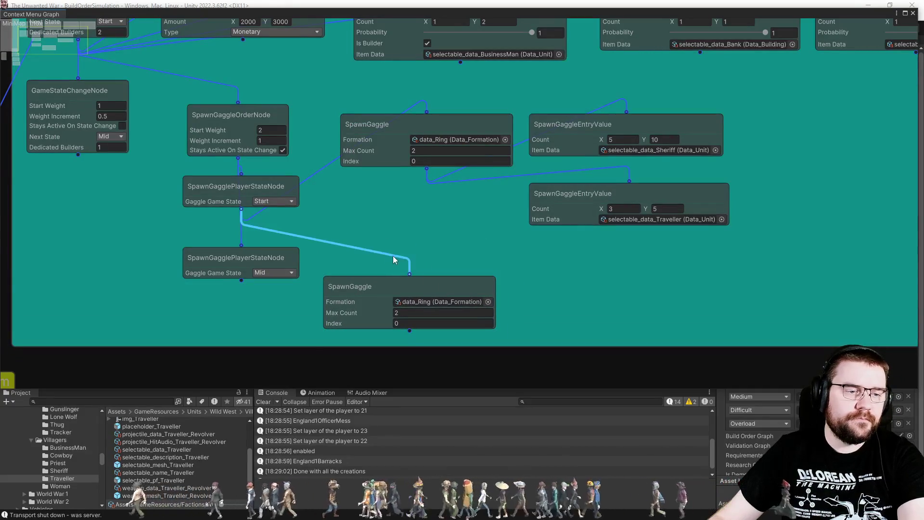
{"action": "key", "text": "Delete"}
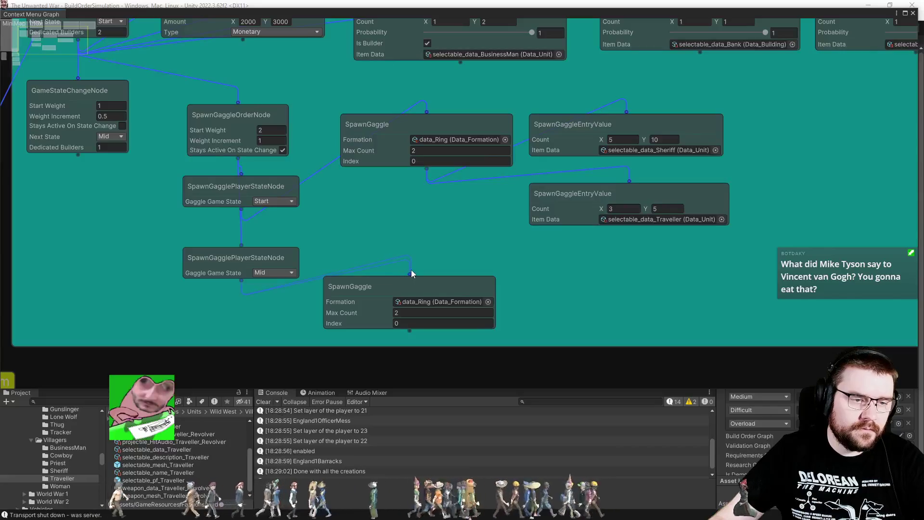
{"action": "mouse_move", "coordinate": [579, 323]}
{"action": "left_mouse_down"}
{"action": "mouse_move", "coordinate": [521, 332]}
{"action": "mouse_move", "coordinate": [509, 311]}
{"action": "left_mouse_up"}
{"action": "left_click_drag", "start_coordinate": [433, 266], "coordinate": [450, 267]}
{"action": "left_click", "coordinate": [587, 184]}
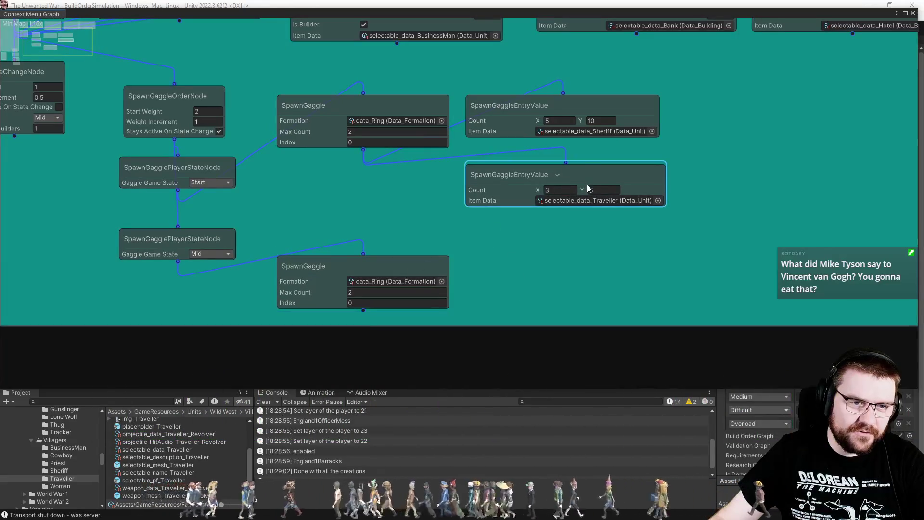
Step: Duplicate the Traveller entry beside the lower SpawnGaggle and set that gaggle's Index to 1
{"action": "key", "text": "ctrl+d"}
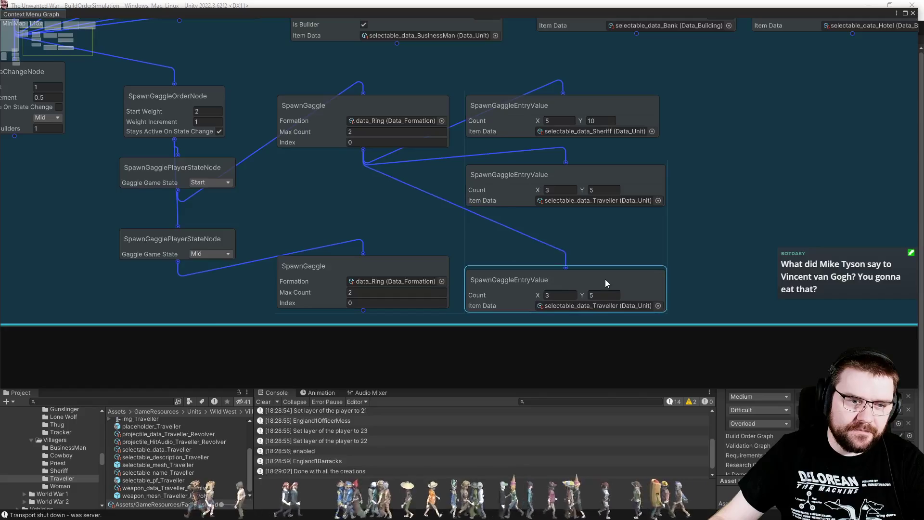
{"action": "left_click", "coordinate": [605, 279]}
{"action": "left_click_drag", "start_coordinate": [594, 276], "coordinate": [602, 270]}
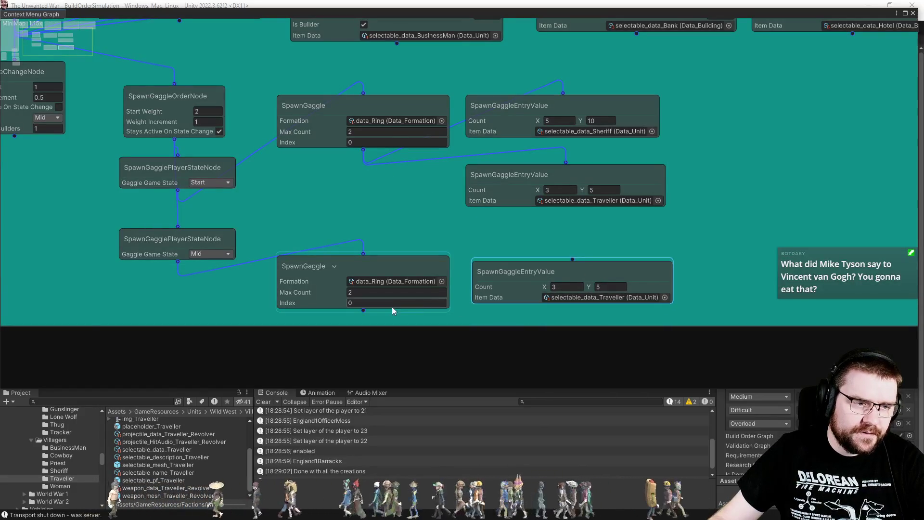
{"action": "left_click", "coordinate": [373, 306]}
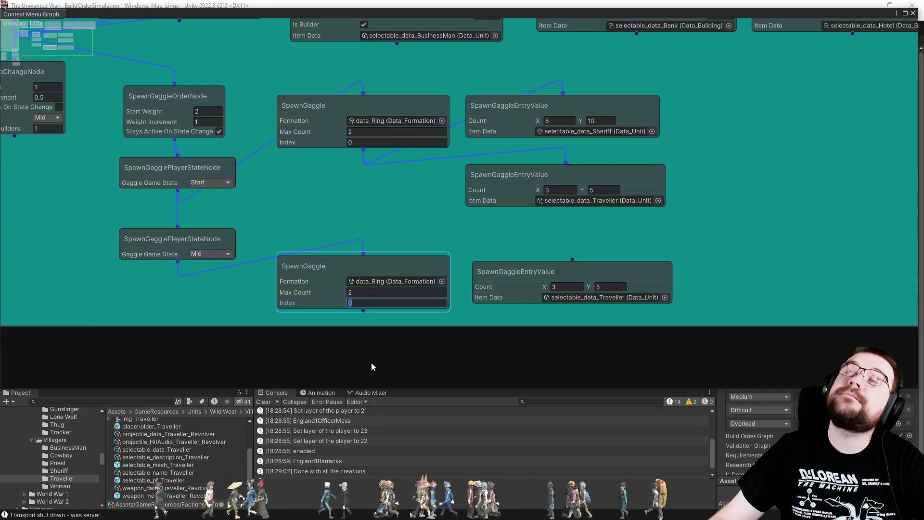
{"action": "type", "text": "1"}
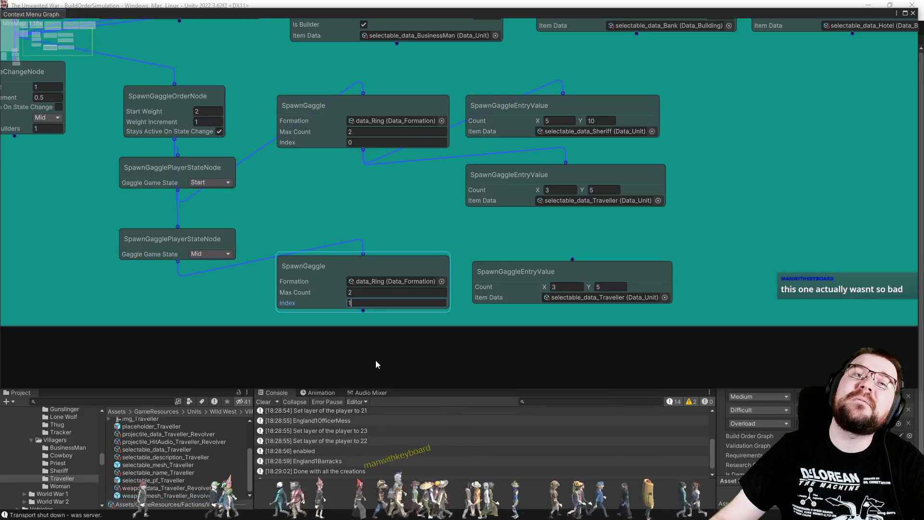
Step: Assign selectable_data_Cowboy to the new entry's Item Data and connect the lower SpawnGaggle to it
{"action": "left_click_drag", "start_coordinate": [512, 357], "coordinate": [503, 312]}
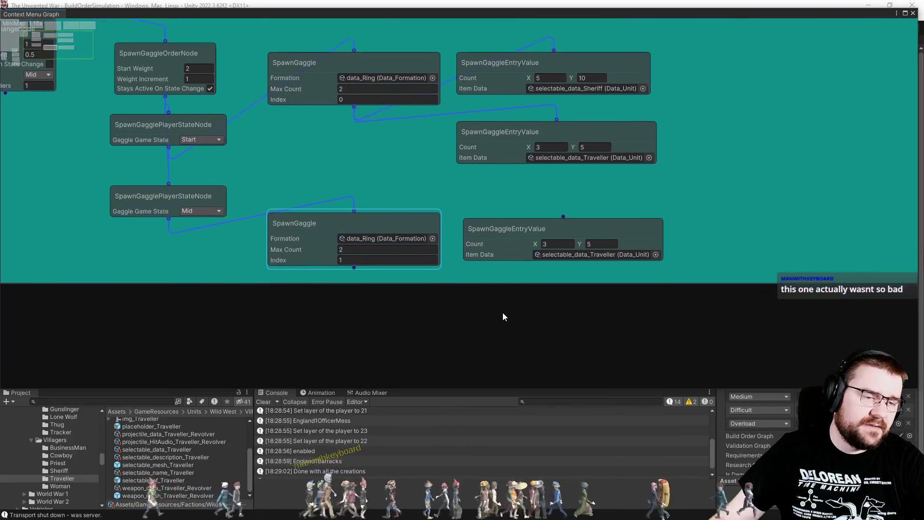
{"action": "left_click", "coordinate": [69, 463]}
{"action": "left_click", "coordinate": [73, 457]}
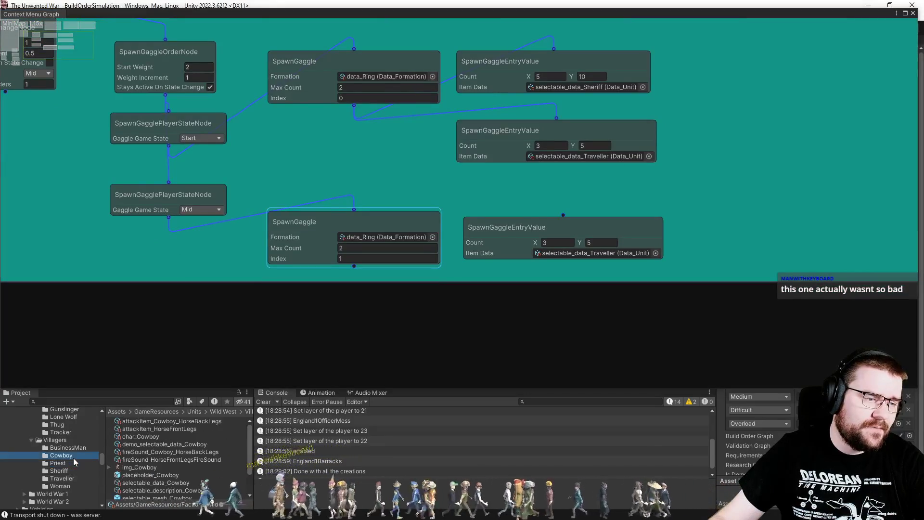
{"action": "left_click", "coordinate": [70, 486]}
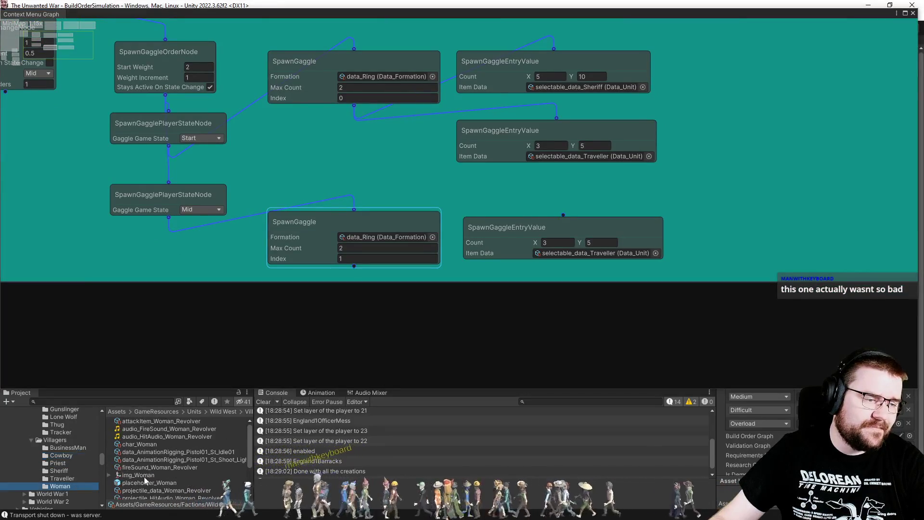
{"action": "left_click", "coordinate": [77, 448]}
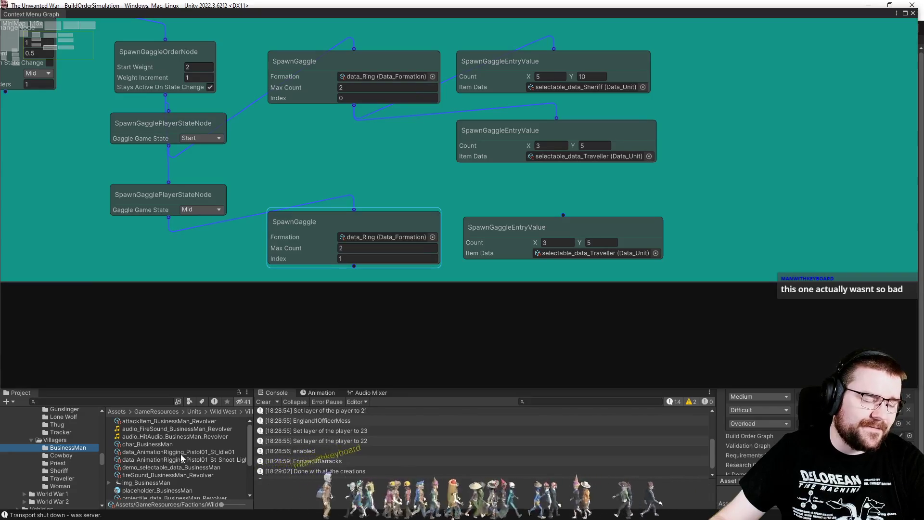
{"action": "left_click", "coordinate": [76, 456]}
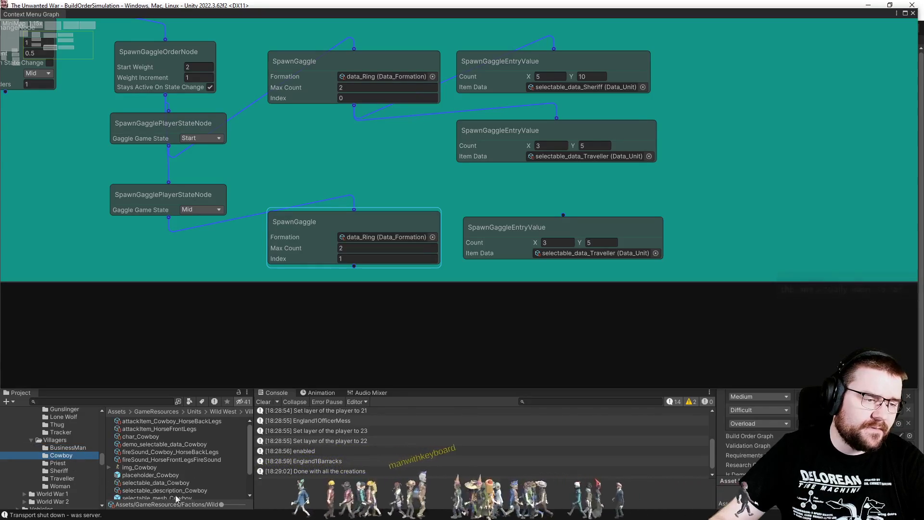
{"action": "left_click_drag", "start_coordinate": [160, 482], "coordinate": [553, 252]}
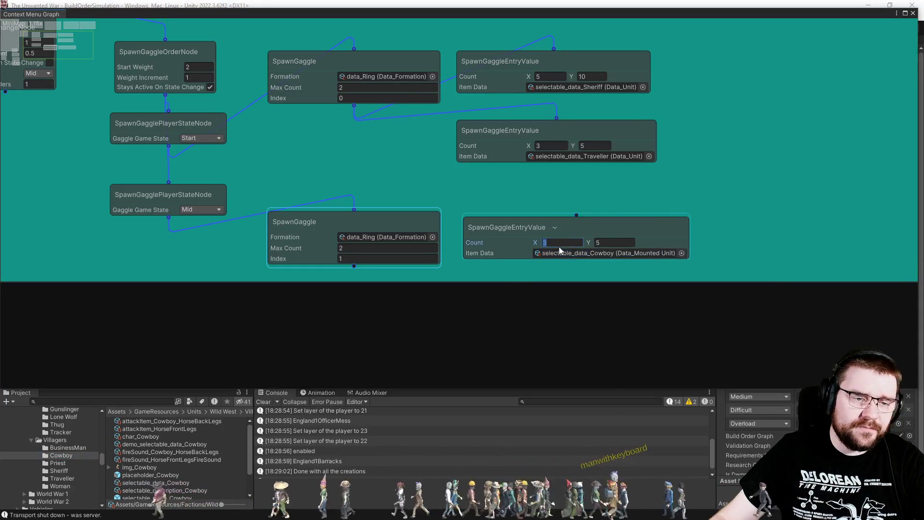
{"action": "left_click_drag", "start_coordinate": [352, 266], "coordinate": [573, 213]}
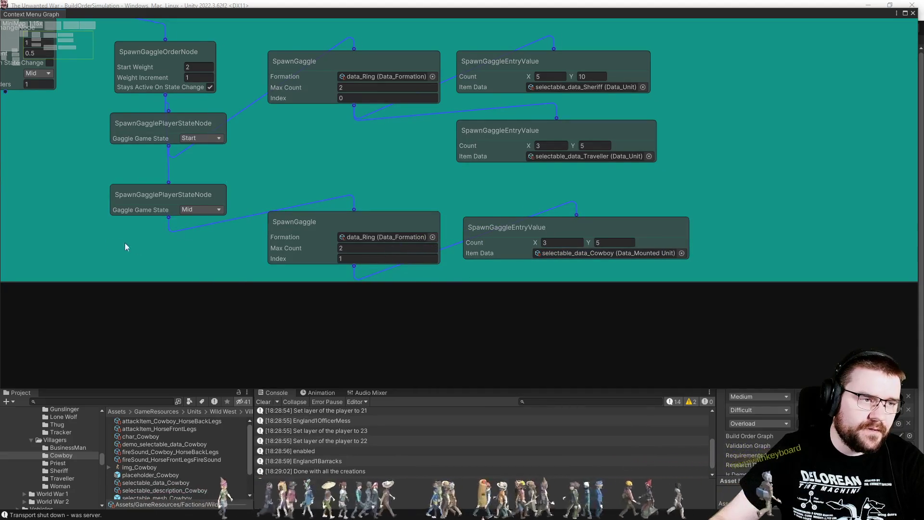
{"action": "left_click_drag", "start_coordinate": [125, 242], "coordinate": [198, 157]}
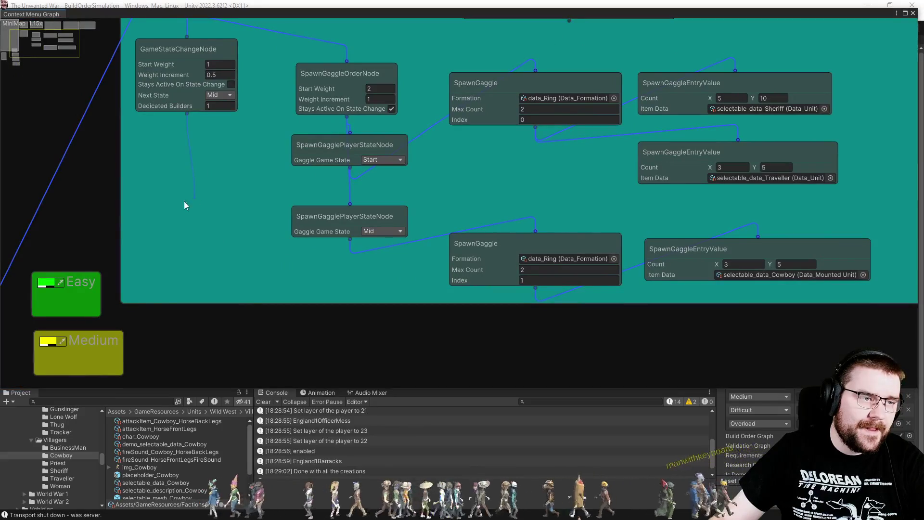
Step: Add a BuildOrder AttackOrderNode under the Mid GameStateChangeNode
{"action": "key", "text": "space"}
{"action": "left_click", "coordinate": [178, 231]}
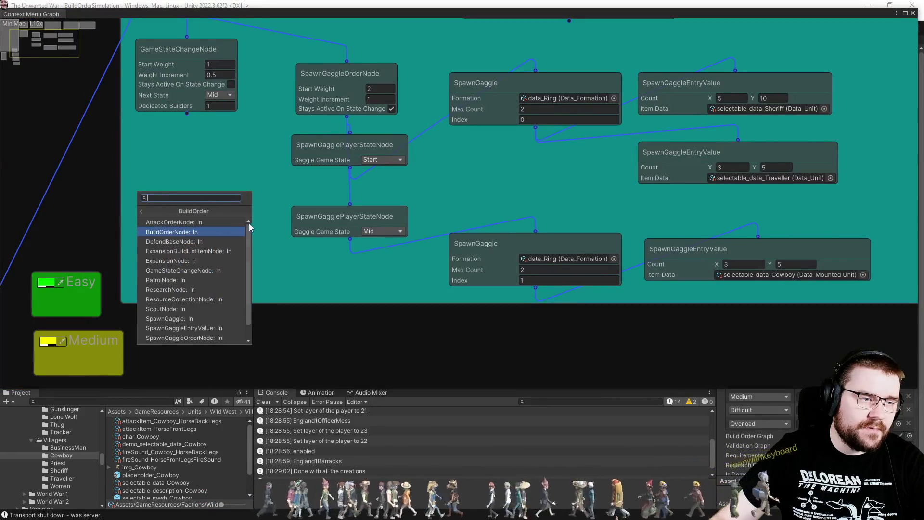
{"action": "left_click", "coordinate": [210, 223]}
{"action": "mouse_move", "coordinate": [247, 216]}
{"action": "left_mouse_down"}
{"action": "mouse_move", "coordinate": [177, 216]}
{"action": "mouse_move", "coordinate": [182, 273]}
{"action": "mouse_move", "coordinate": [184, 261]}
{"action": "left_mouse_up"}
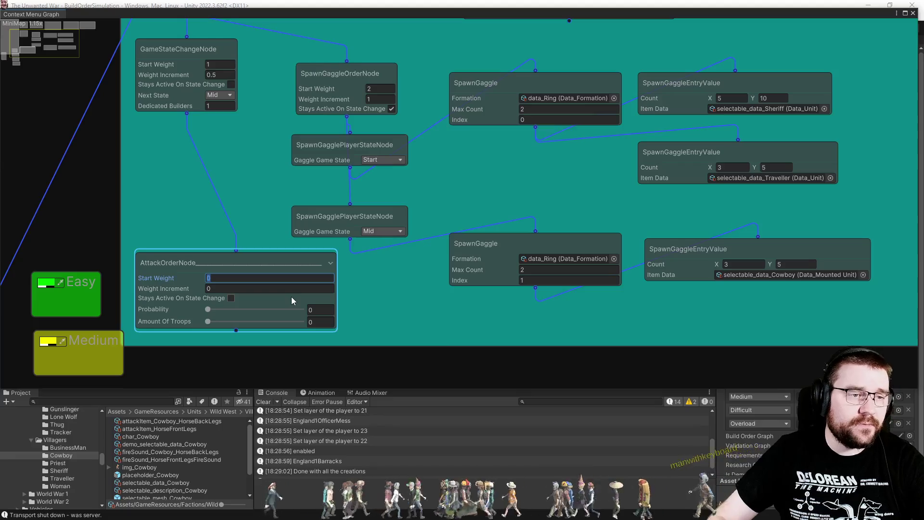
Step: Set the attack order to Start Weight 1, Weight Increment 0.5, Probability 1, Amount Of Troops 1
{"action": "type", "text": "1"}
{"action": "key", "text": "Tab"}
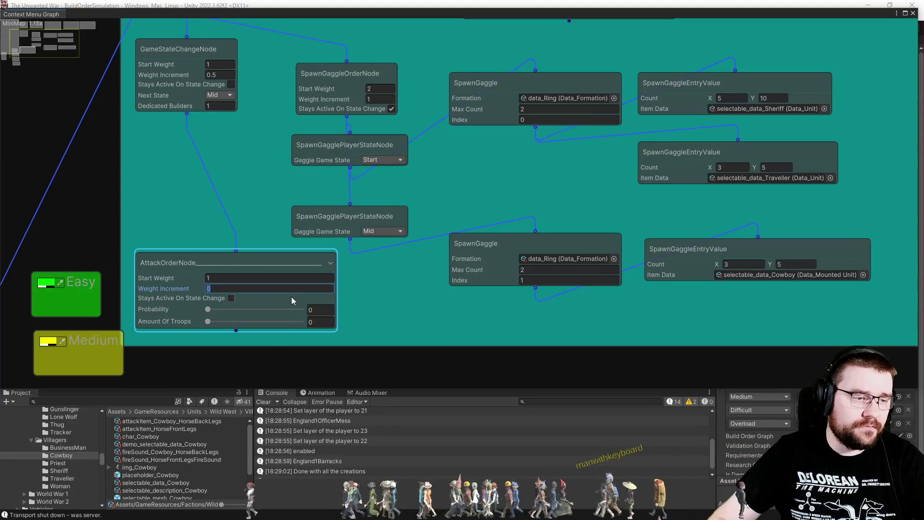
{"action": "type", "text": "0.5"}
{"action": "key", "text": "Tab"}
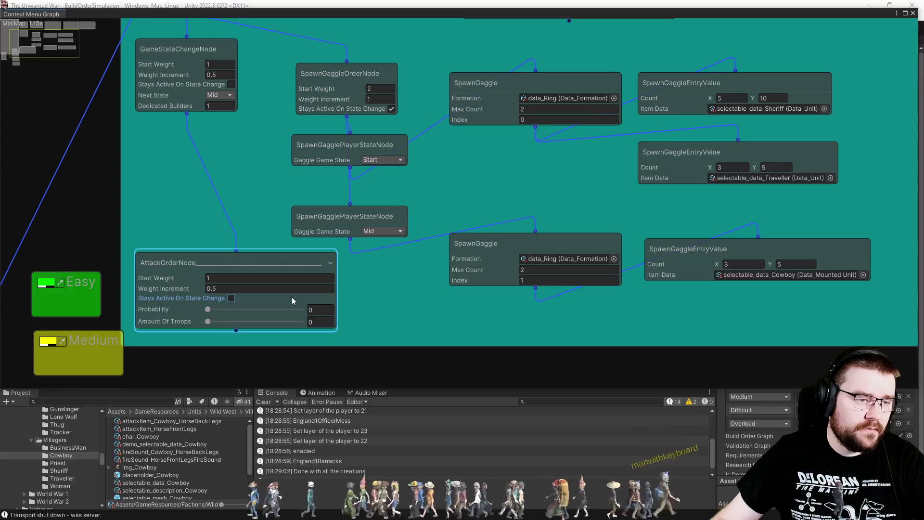
{"action": "left_click", "coordinate": [321, 310]}
{"action": "type", "text": "1"}
{"action": "left_click", "coordinate": [320, 321]}
{"action": "type", "text": "1"}
{"action": "left_click", "coordinate": [419, 333]}
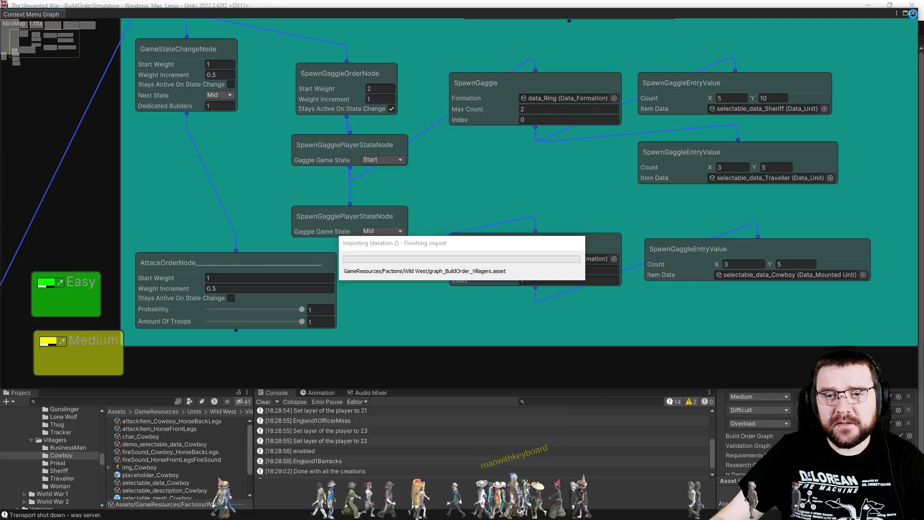
Step: Close the graph and enable Wild West/Villagers on page 2 of the Prefab Utils Faction Enablers
{"action": "left_click", "coordinate": [913, 13]}
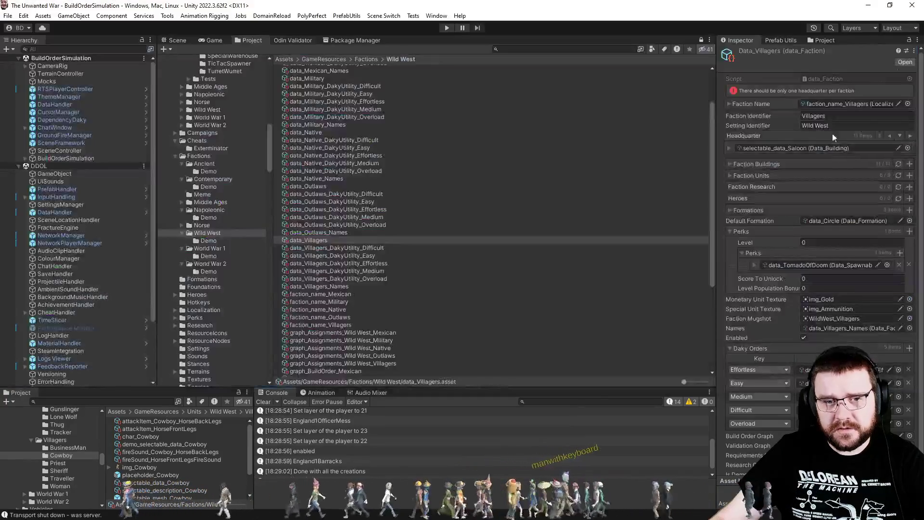
{"action": "left_click", "coordinate": [799, 41]}
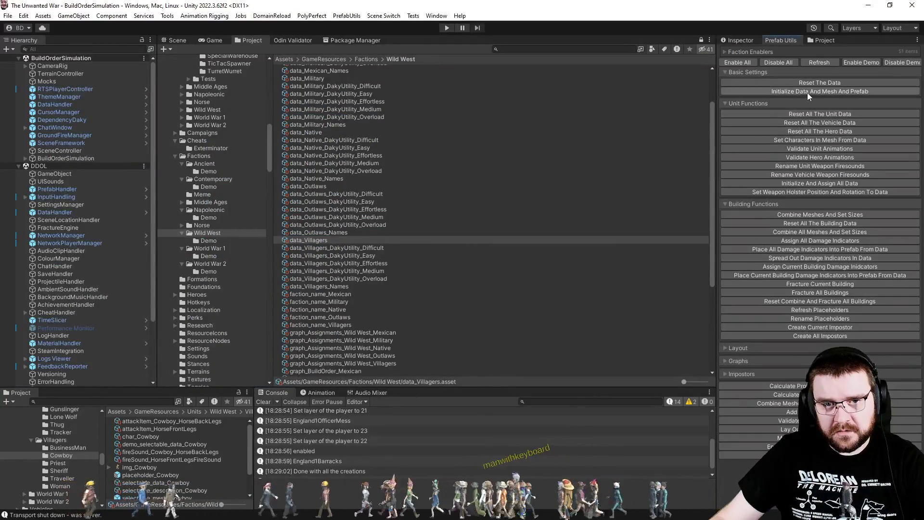
{"action": "left_click", "coordinate": [767, 360]}
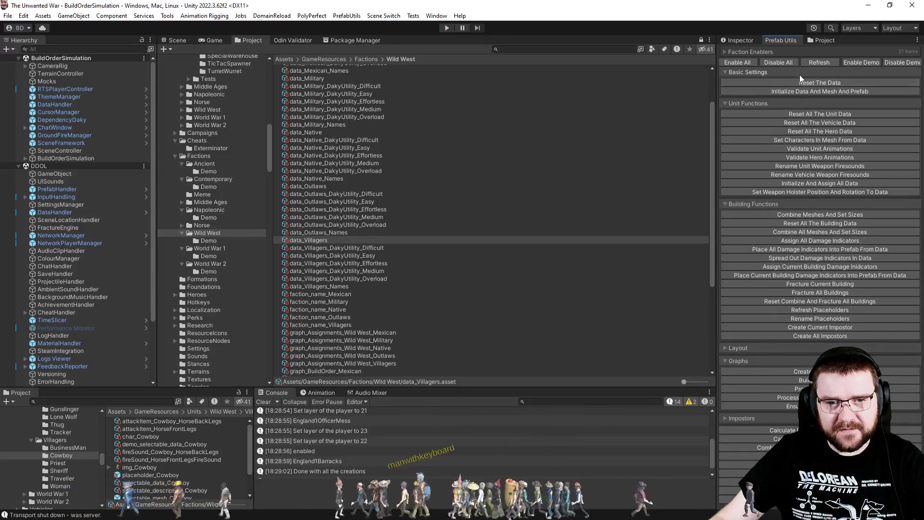
{"action": "left_click", "coordinate": [778, 56]}
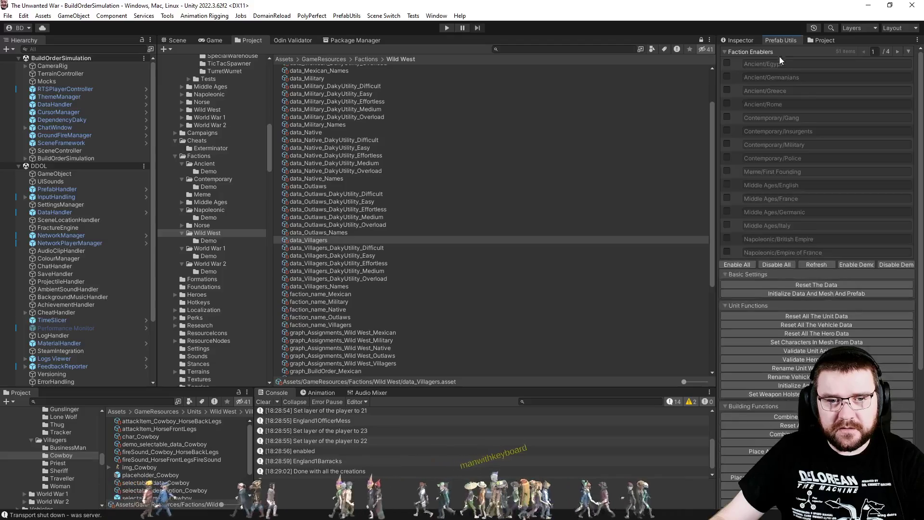
{"action": "left_click", "coordinate": [896, 52]}
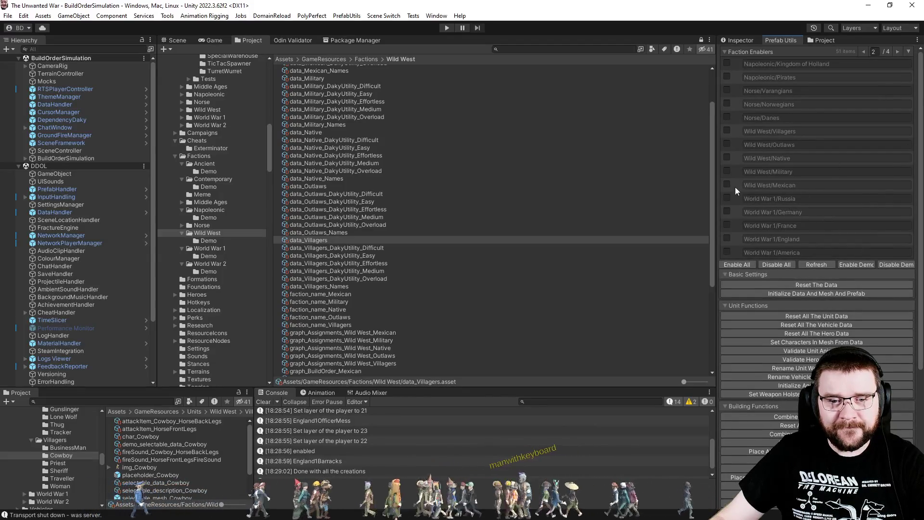
{"action": "left_click", "coordinate": [726, 131]}
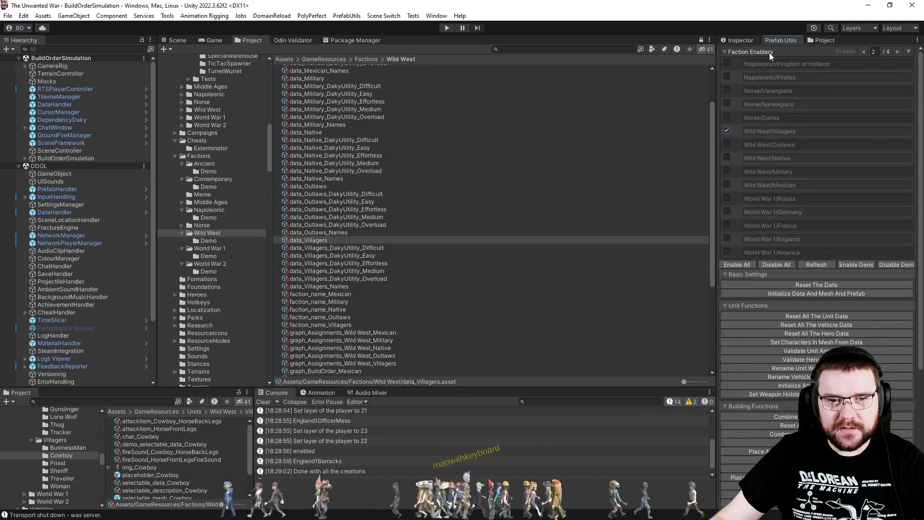
{"action": "left_click", "coordinate": [768, 52]}
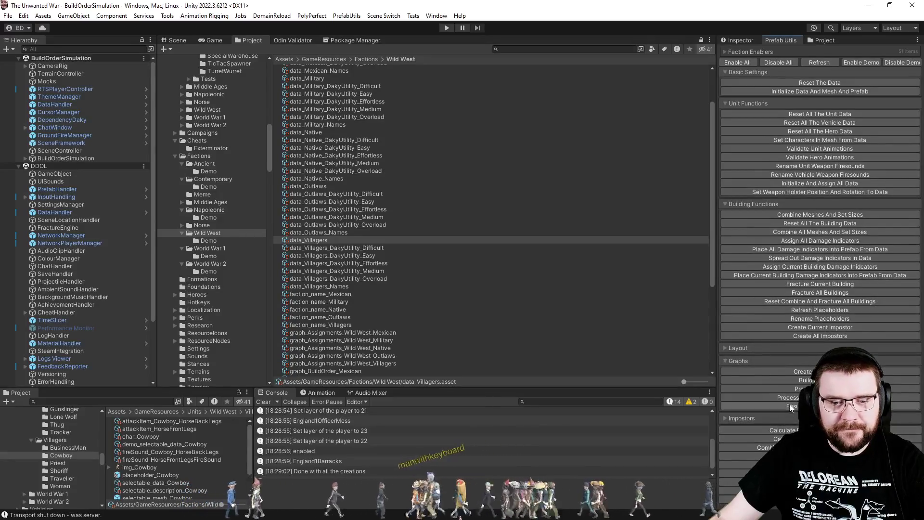
Step: Check the latest Villagers log message, then clear the Console
{"action": "scroll", "coordinate": [365, 446], "scroll_direction": "down", "scroll_amount": 3}
{"action": "left_click", "coordinate": [366, 446]}
{"action": "left_click", "coordinate": [264, 402]}
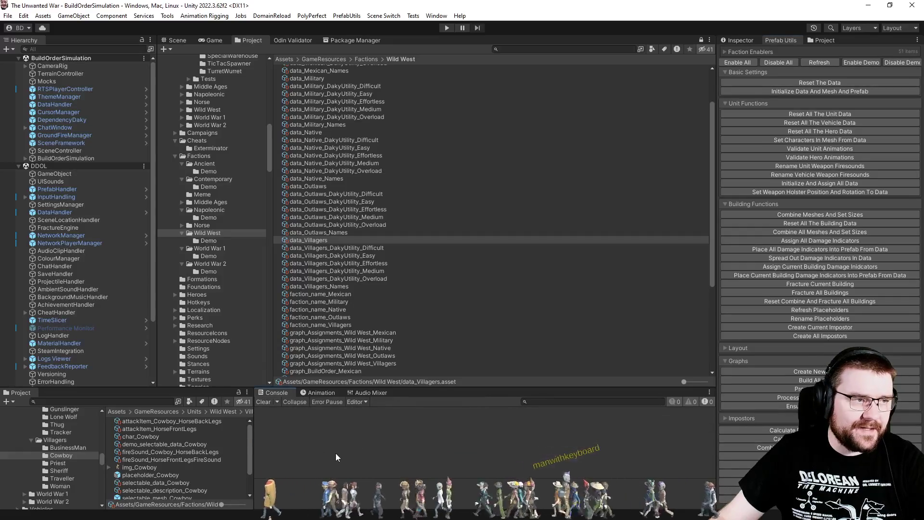
Step: Switch to the Game view and enter Play mode
{"action": "left_click", "coordinate": [755, 41]}
{"action": "left_click", "coordinate": [214, 40]}
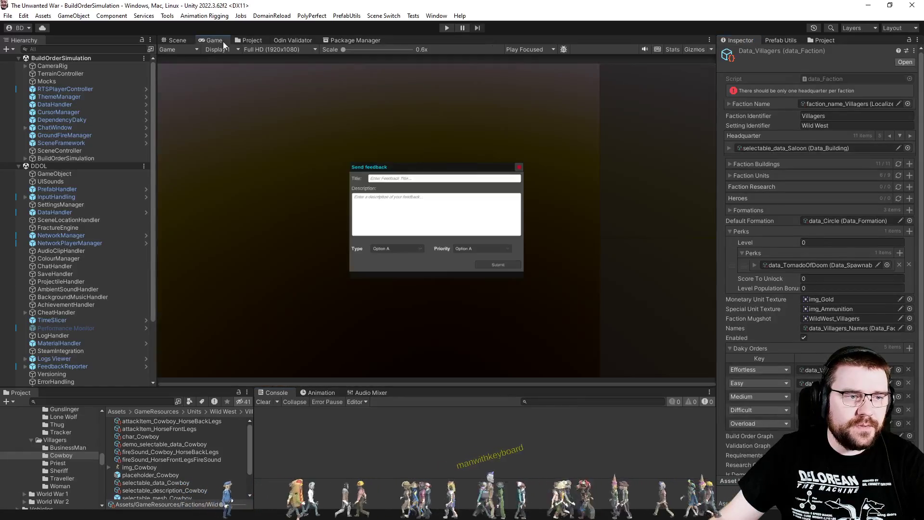
{"action": "left_click", "coordinate": [446, 28]}
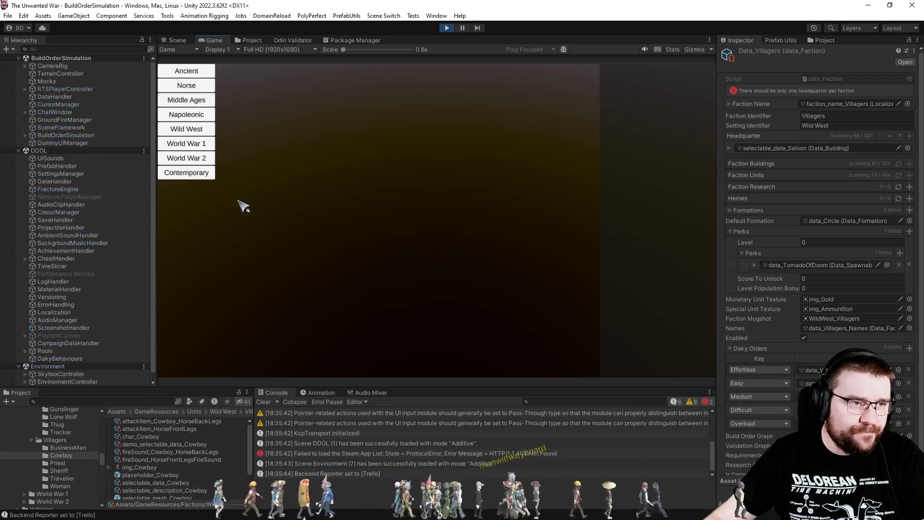
Step: Start a Wild West Villagers match on Effortless difficulty on the Old Trails map
{"action": "left_click", "coordinate": [202, 129]}
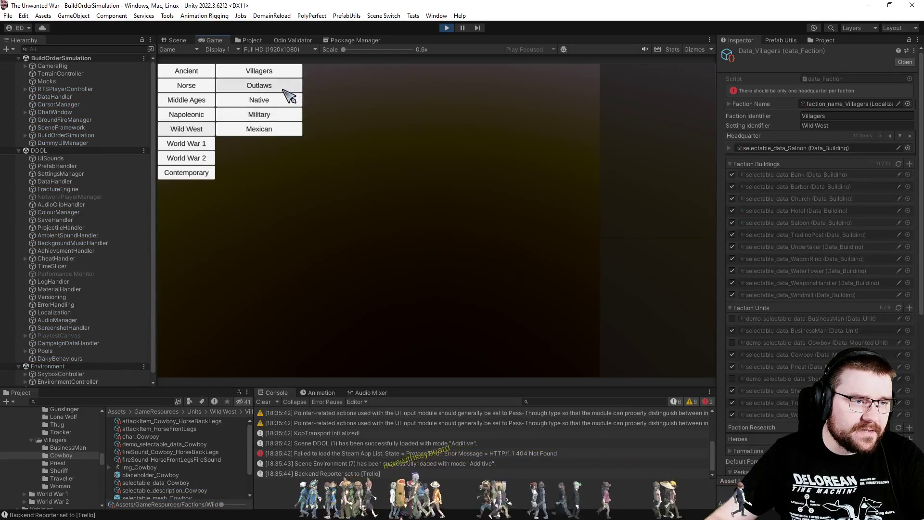
{"action": "left_click", "coordinate": [293, 72]}
{"action": "left_click", "coordinate": [332, 72]}
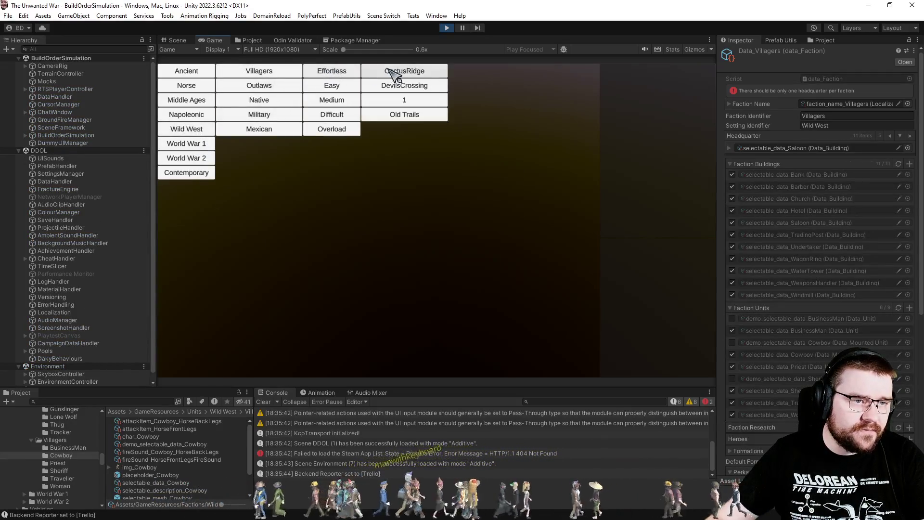
{"action": "left_click", "coordinate": [406, 115]}
{"action": "left_click", "coordinate": [471, 73]}
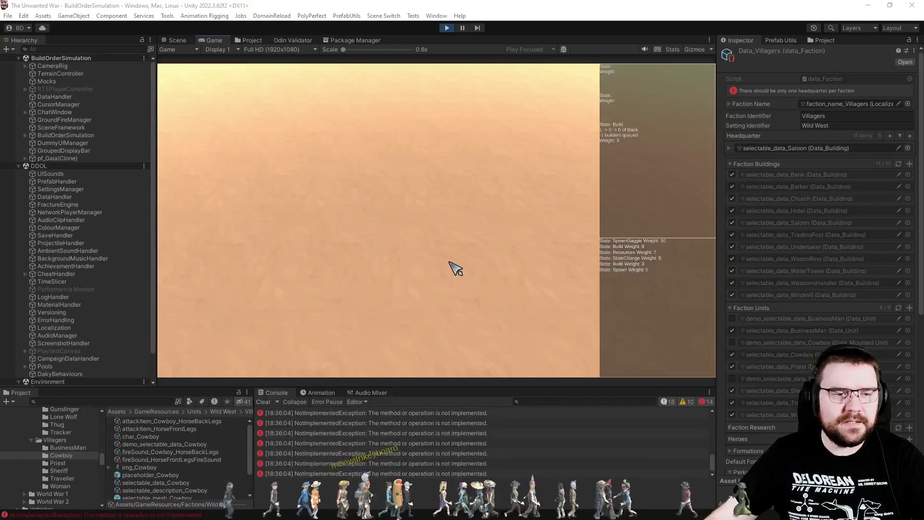
Step: Inspect the NotImplementedException stack trace and exit Play mode with Ctrl+P
{"action": "left_click", "coordinate": [491, 451]}
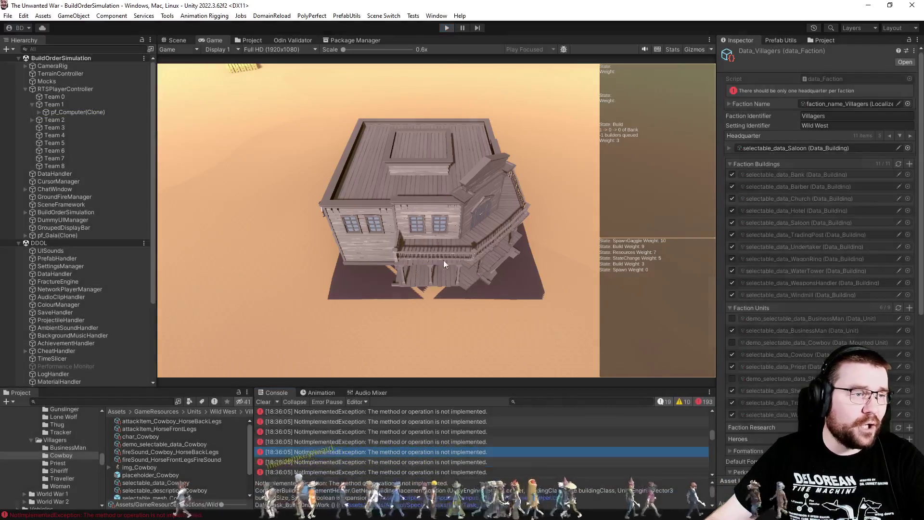
{"action": "key", "text": "ctrl+p"}
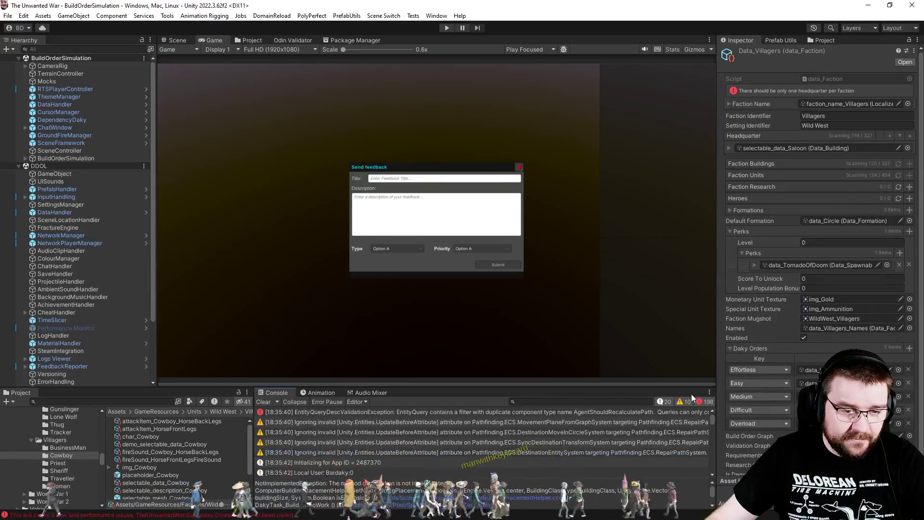
{"action": "scroll", "coordinate": [497, 443], "scroll_direction": "down", "scroll_amount": 3}
{"action": "scroll", "coordinate": [417, 430], "scroll_direction": "down", "scroll_amount": 3}
Step: Open the NotImplementedException's building placement source line in Visual Studio, then return to Unity
{"action": "left_click", "coordinate": [407, 427]}
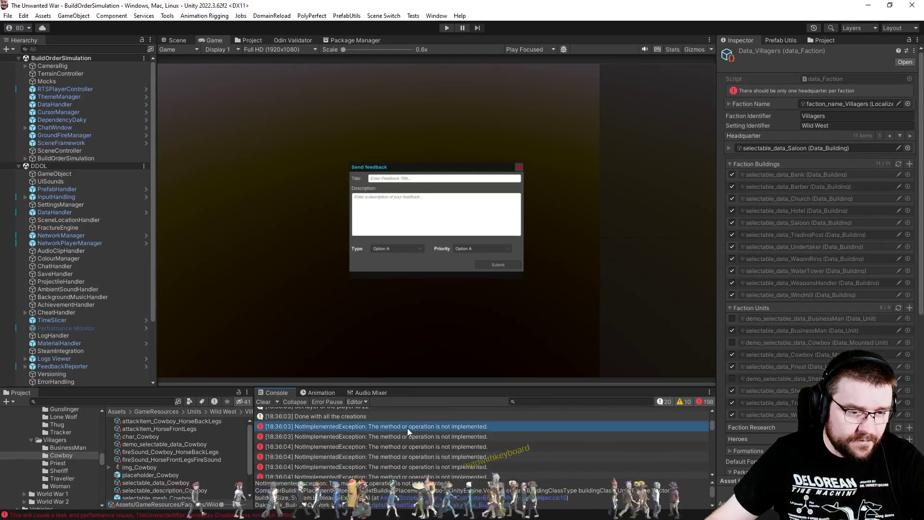
{"action": "double_click", "coordinate": [613, 446]}
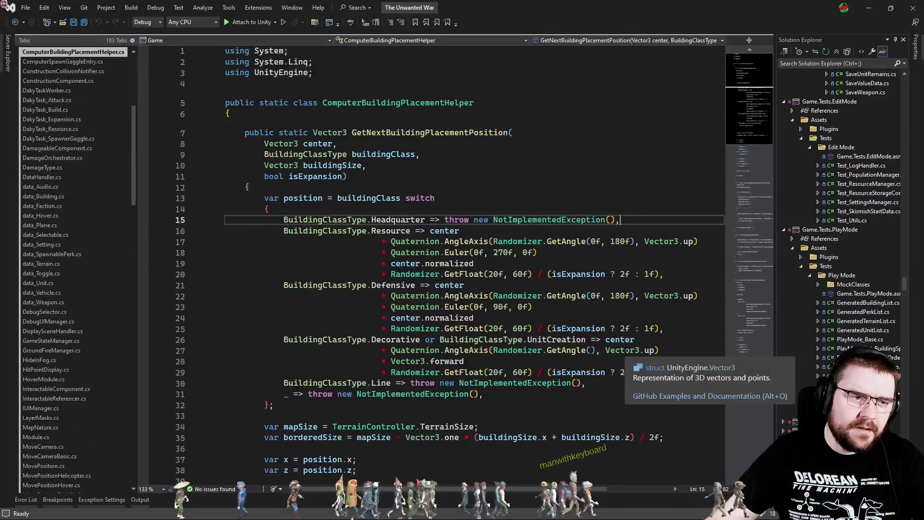
{"action": "key", "text": "alt+Tab"}
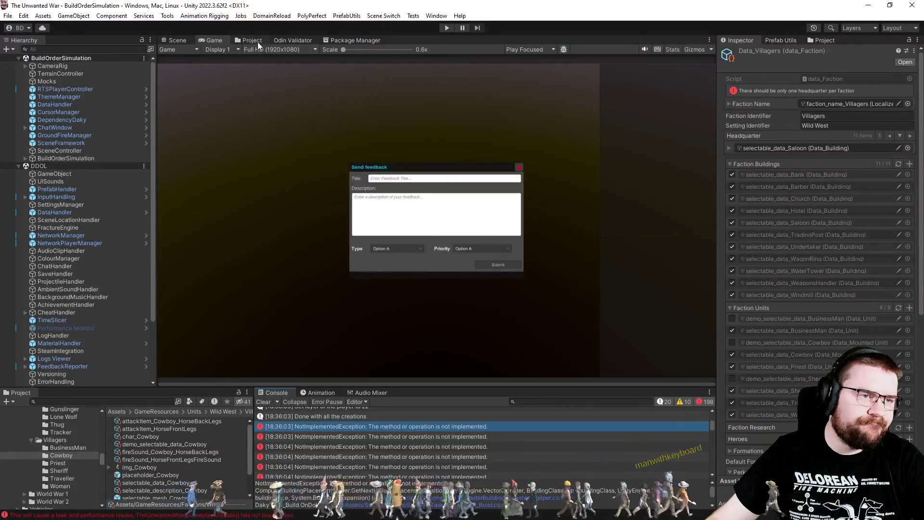
Step: Browse the Project tab to the Buildings/Wild West/Villagers/Bank folder
{"action": "left_click", "coordinate": [257, 41]}
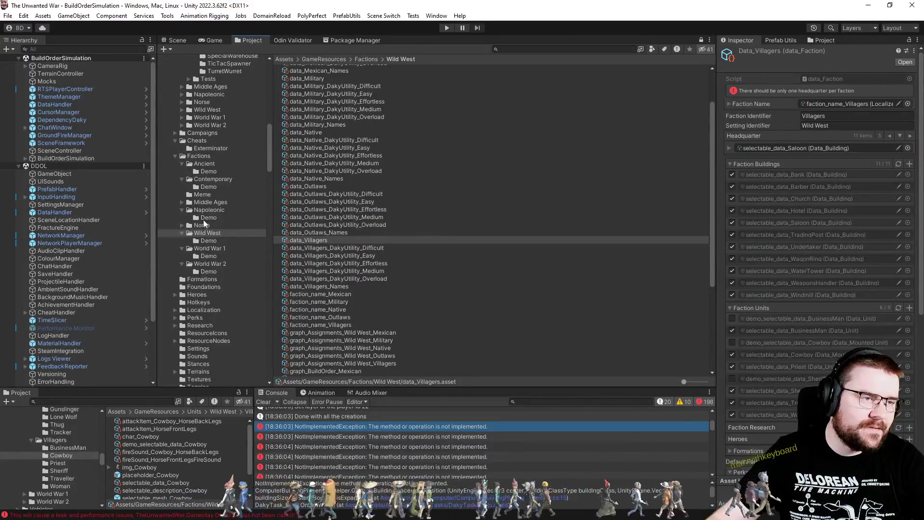
{"action": "scroll", "coordinate": [205, 223], "scroll_direction": "up", "scroll_amount": 10}
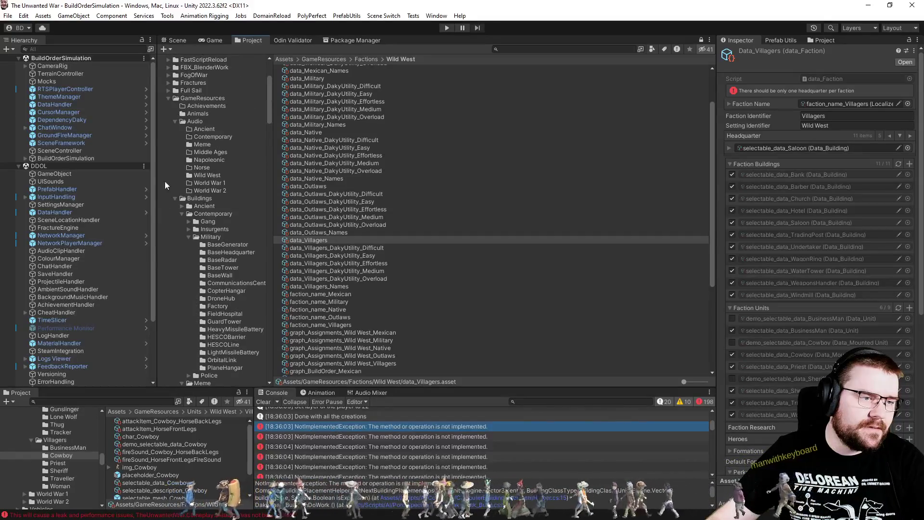
{"action": "left_click", "coordinate": [183, 214]}
{"action": "left_click", "coordinate": [184, 214]}
{"action": "left_click", "coordinate": [181, 221]}
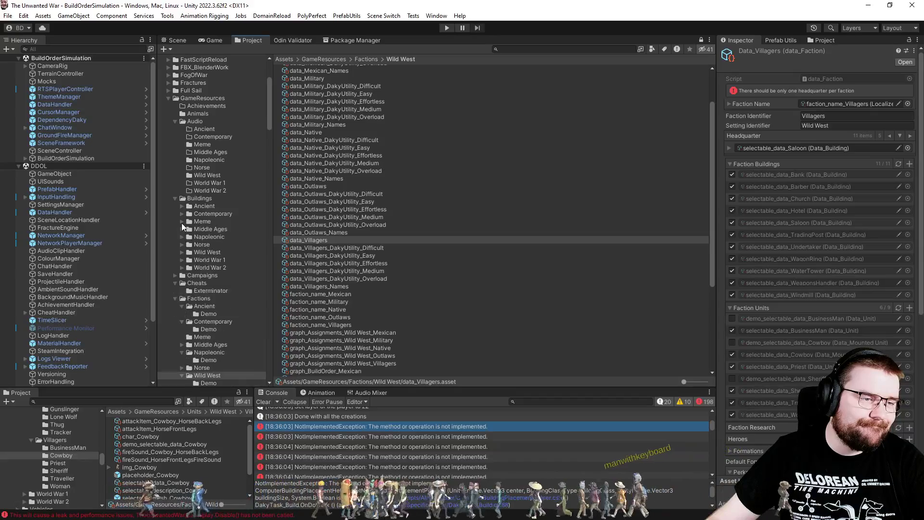
{"action": "left_click", "coordinate": [182, 251]}
{"action": "scroll", "coordinate": [221, 295], "scroll_direction": "down", "scroll_amount": 10}
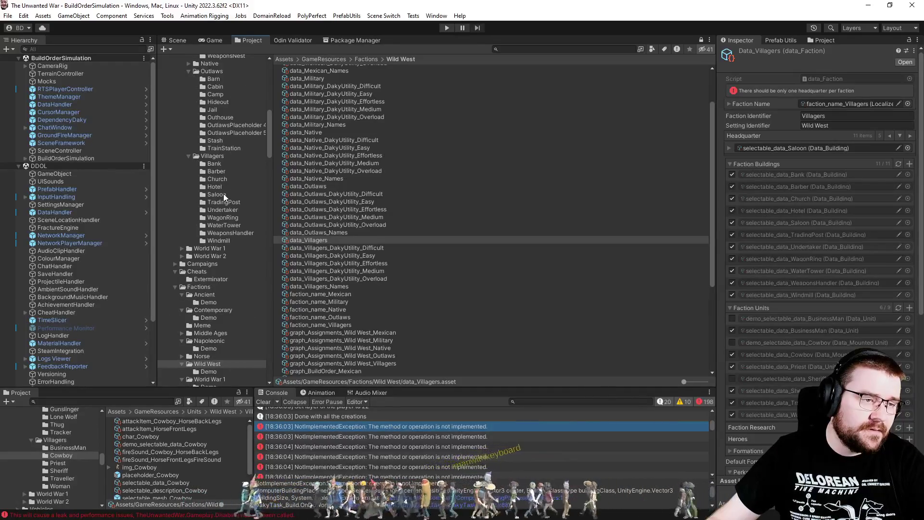
{"action": "left_click", "coordinate": [223, 194]}
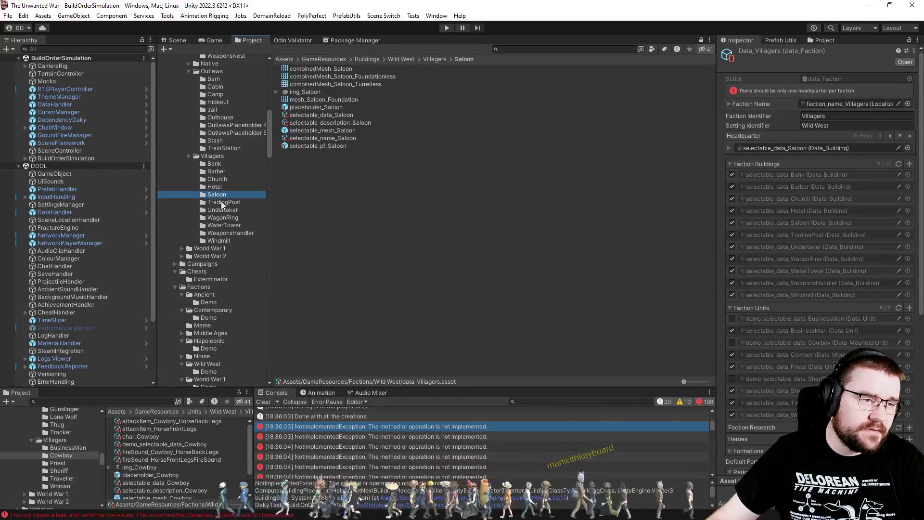
{"action": "left_click", "coordinate": [219, 188]}
{"action": "left_click", "coordinate": [235, 162]}
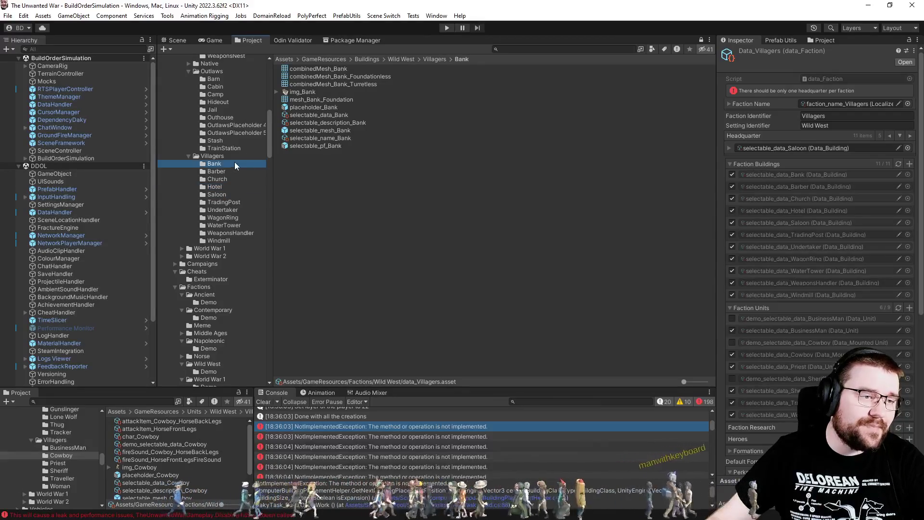
Step: Change selectable_data_Bank's Building Class from Headquarter to Resource
{"action": "left_click", "coordinate": [319, 115]}
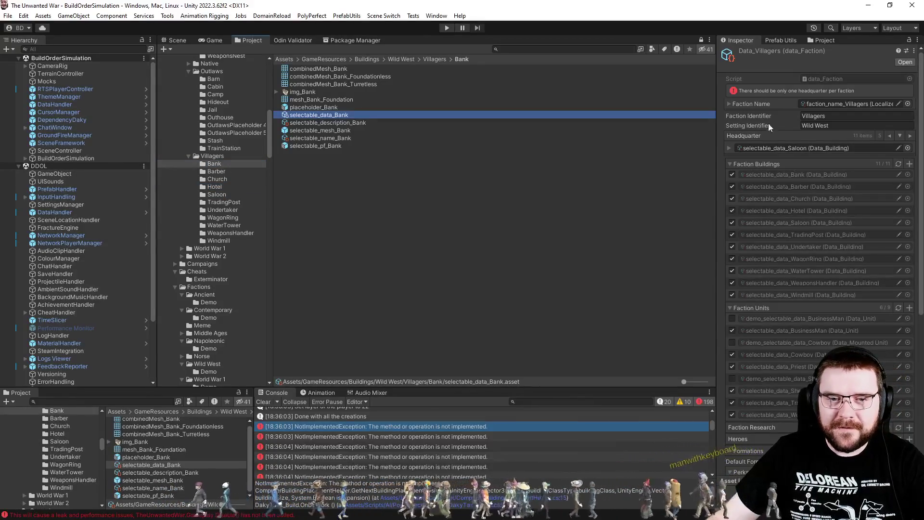
{"action": "left_click", "coordinate": [676, 113]}
{"action": "left_click", "coordinate": [821, 213]}
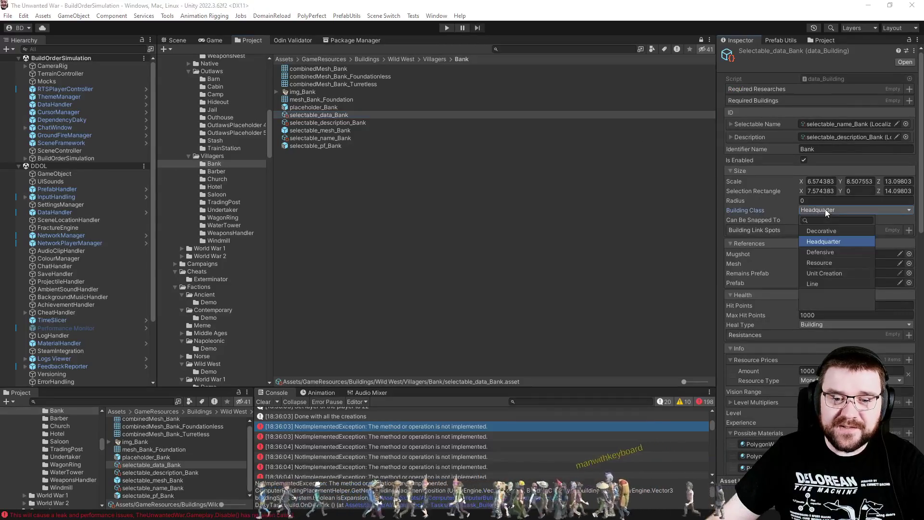
{"action": "left_click", "coordinate": [833, 265]}
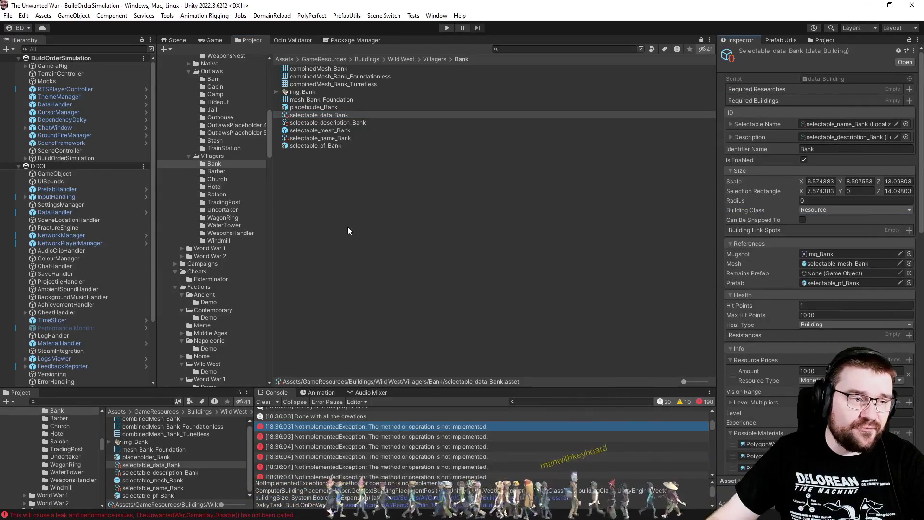
Step: Review the Hotel building data, then deselect and save the modified assets
{"action": "left_click", "coordinate": [228, 187]}
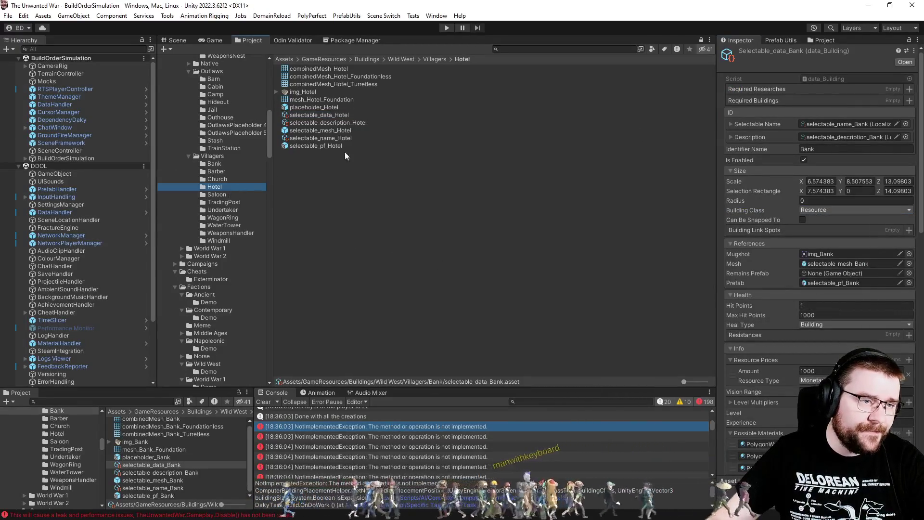
{"action": "left_click", "coordinate": [320, 115]}
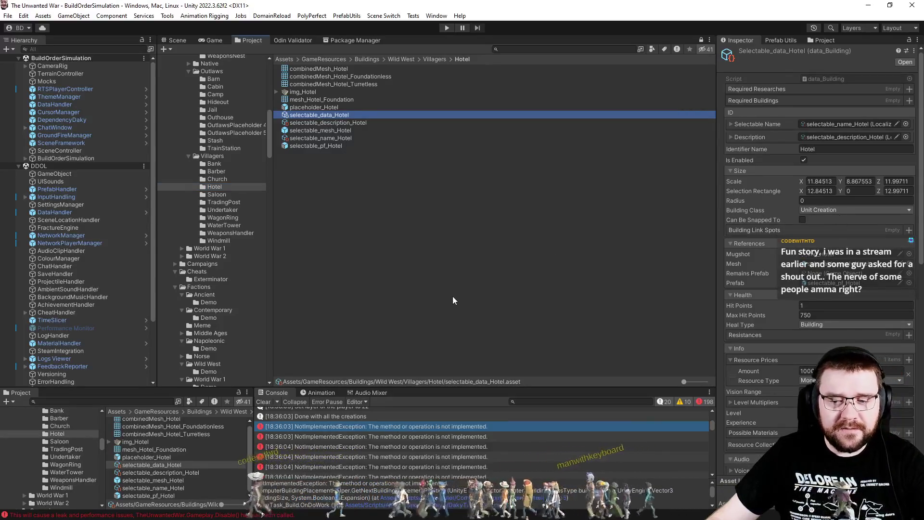
{"action": "left_click", "coordinate": [447, 300]}
{"action": "key", "text": "ctrl+r"}
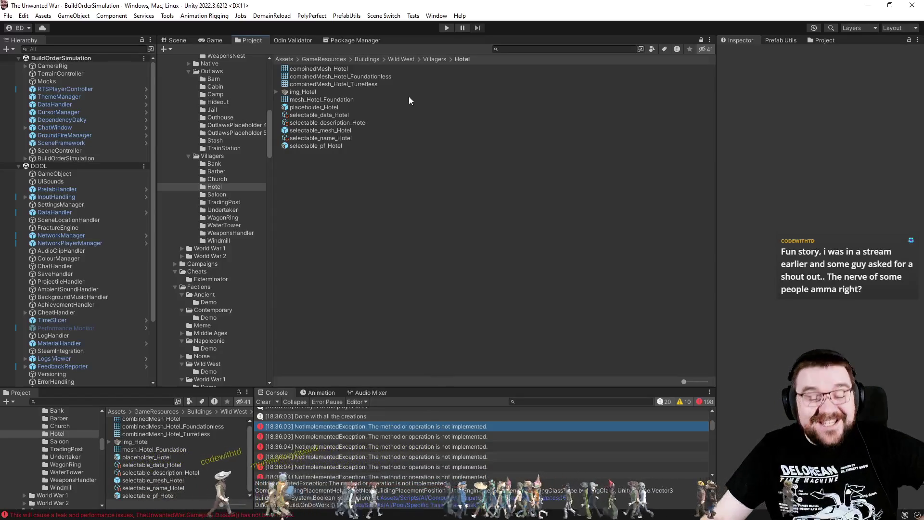
Step: Enter Play mode to rerun the BuildOrderSimulation scene
{"action": "left_click", "coordinate": [446, 27]}
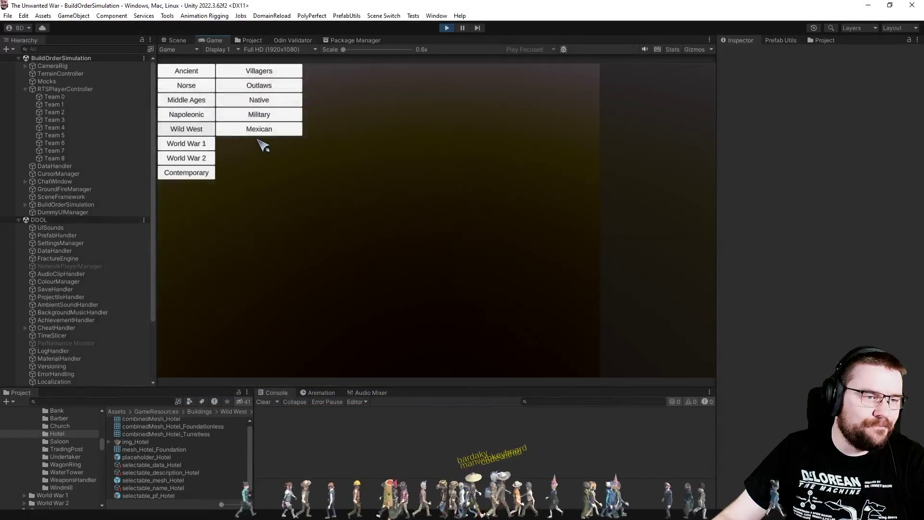
Step: Start a Villagers simulation on Effortless on CactusRidge with options 1 and 2
{"action": "left_click", "coordinate": [283, 76]}
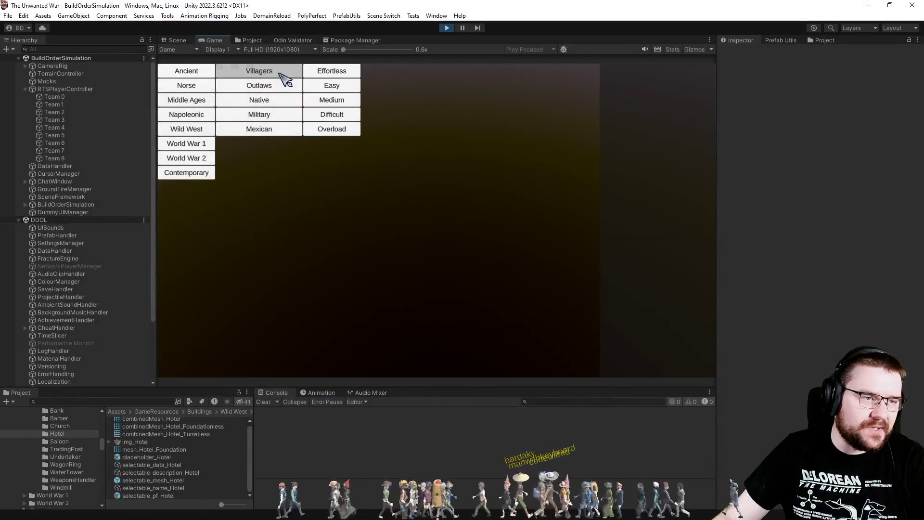
{"action": "left_click", "coordinate": [337, 74]}
{"action": "left_click", "coordinate": [391, 72]}
{"action": "left_click", "coordinate": [463, 72]}
{"action": "left_click", "coordinate": [492, 74]}
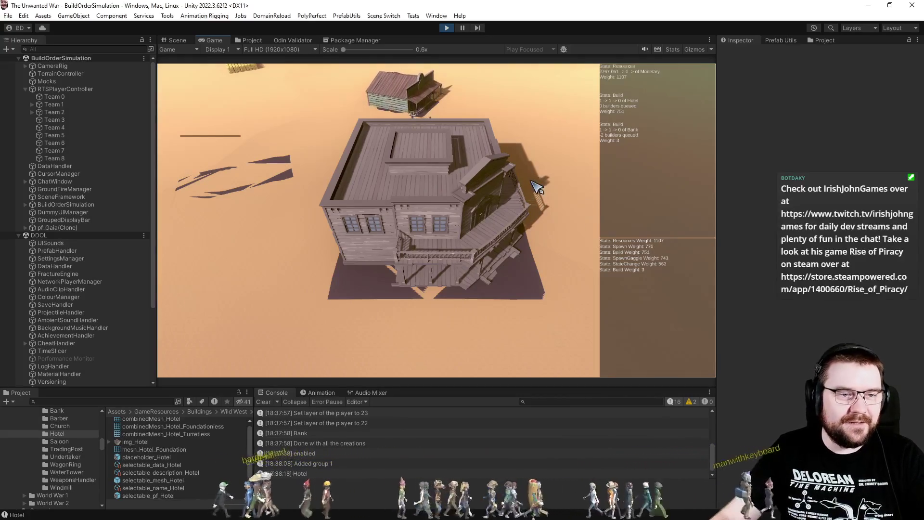
Step: Clear the Console, toggle Game view Gizmos on and off, and pause once cowboys ride out
{"action": "scroll", "coordinate": [519, 171], "scroll_direction": "up", "scroll_amount": 3}
{"action": "scroll", "coordinate": [529, 226], "scroll_direction": "down", "scroll_amount": 3}
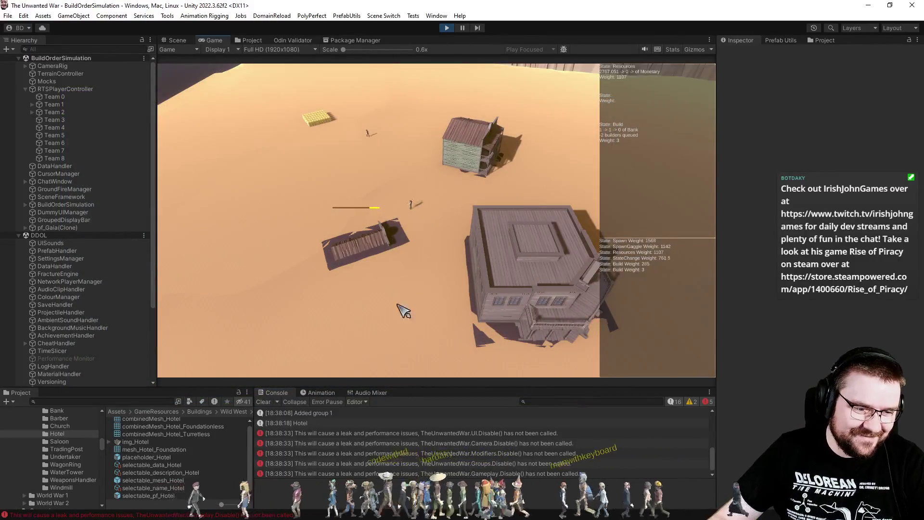
{"action": "left_click", "coordinate": [265, 395]}
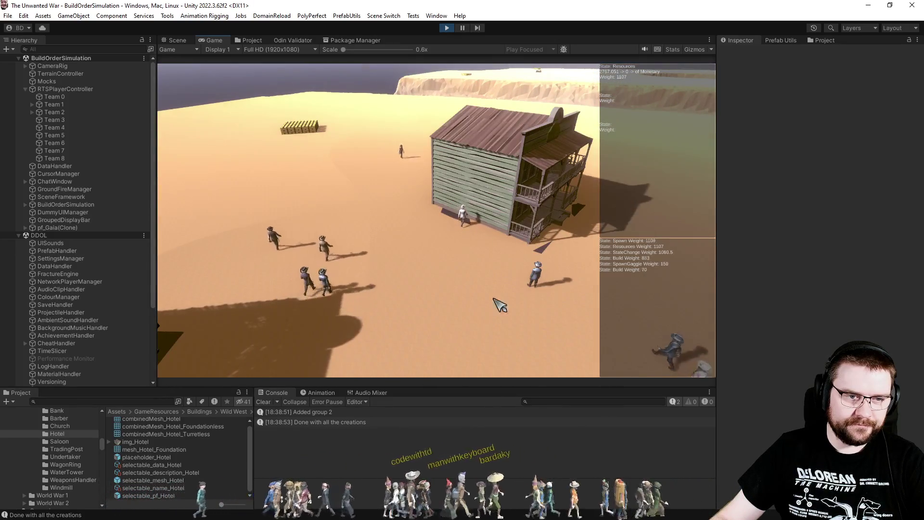
{"action": "left_click", "coordinate": [694, 49]}
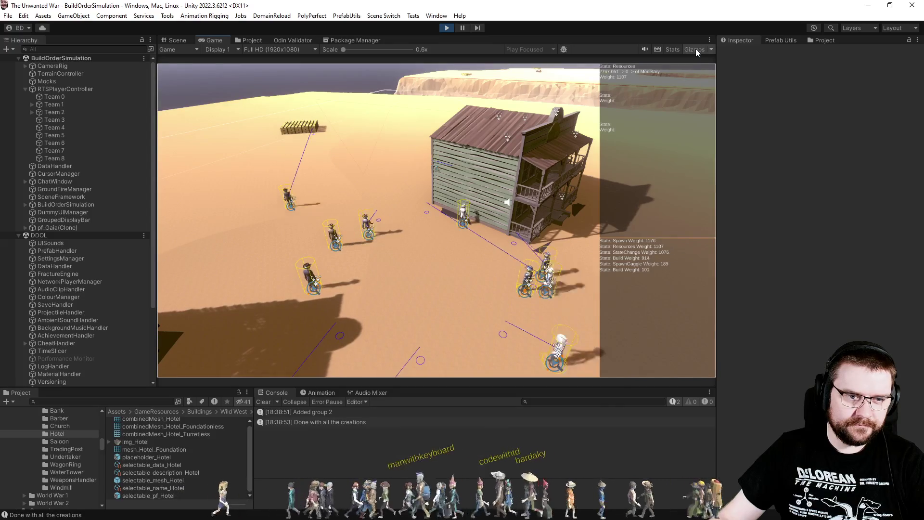
{"action": "left_click", "coordinate": [695, 48]}
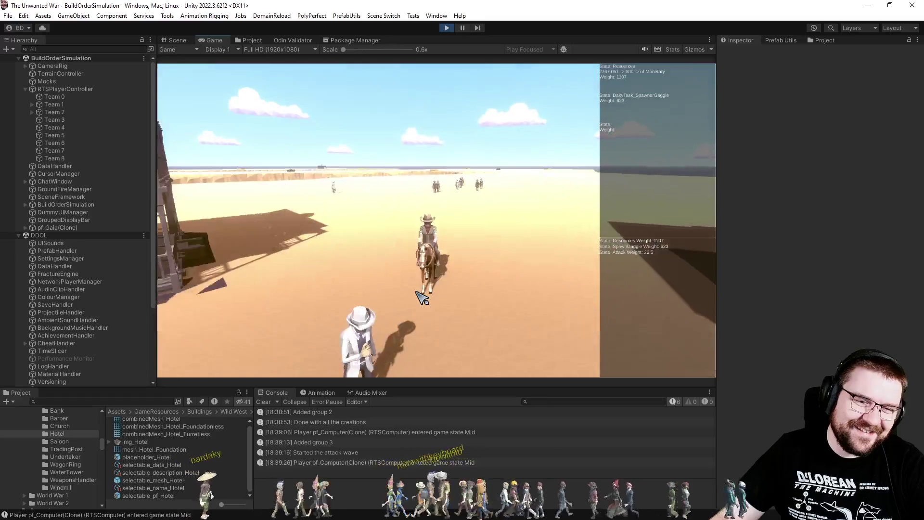
{"action": "left_click", "coordinate": [462, 28]}
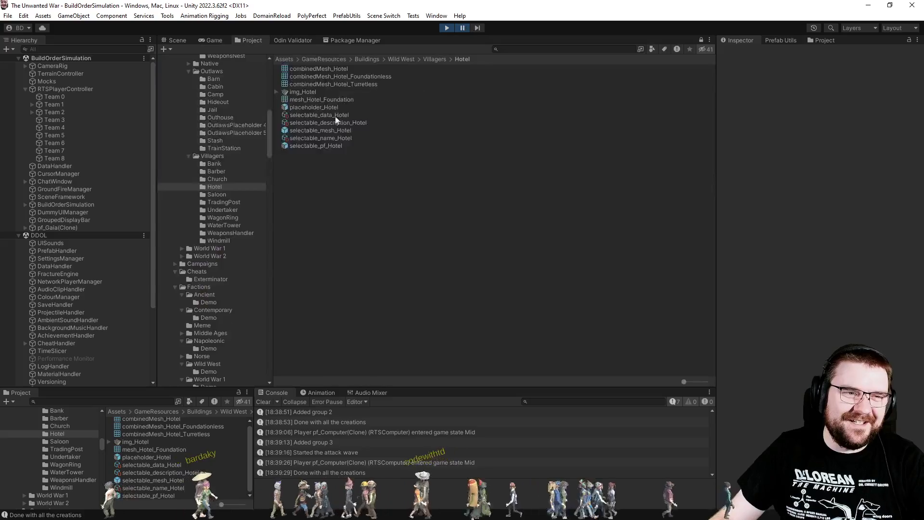
Step: In the Scene view, frame the mounted riders and select a cowboy's horse
{"action": "left_click", "coordinate": [215, 40]}
{"action": "left_click", "coordinate": [184, 42]}
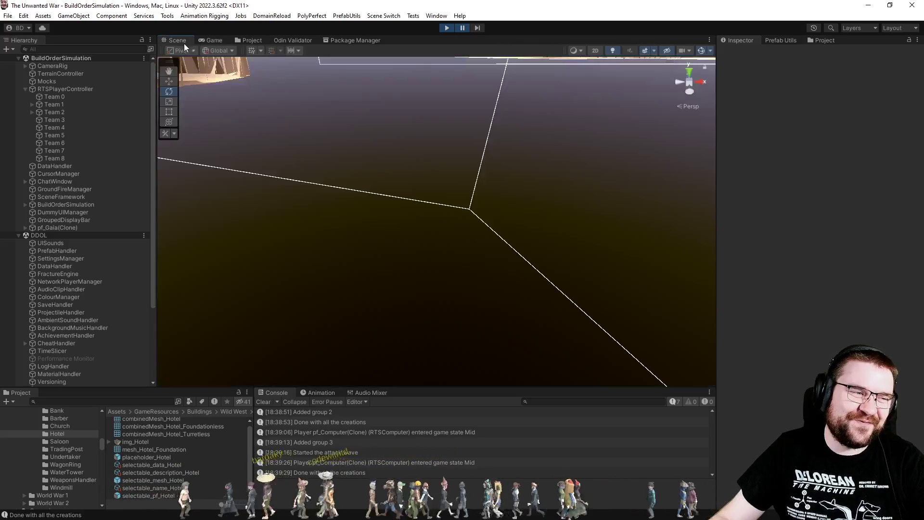
{"action": "mouse_move", "coordinate": [456, 192]}
{"action": "left_mouse_down"}
{"action": "mouse_move", "coordinate": [280, 52]}
{"action": "mouse_move", "coordinate": [231, 96]}
{"action": "mouse_move", "coordinate": [196, 149]}
{"action": "mouse_move", "coordinate": [168, 133]}
{"action": "left_mouse_up"}
{"action": "key", "text": "f"}
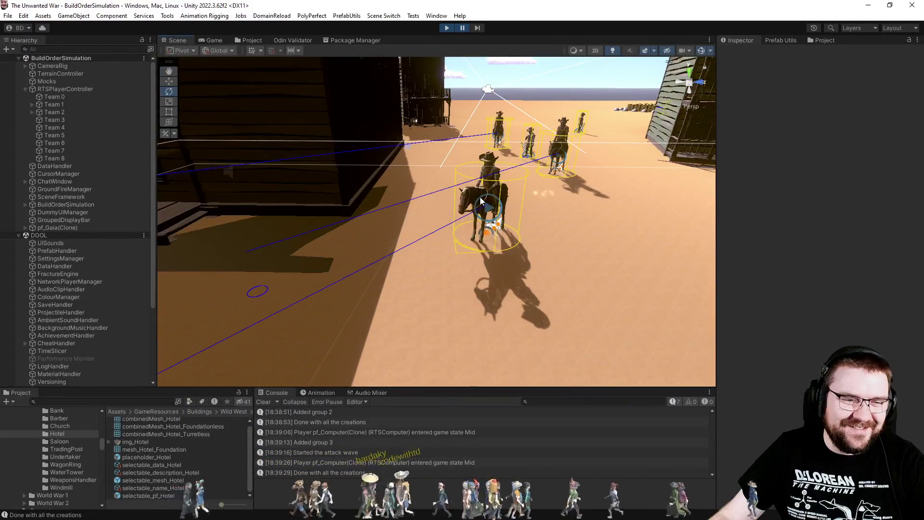
{"action": "left_click", "coordinate": [481, 201]}
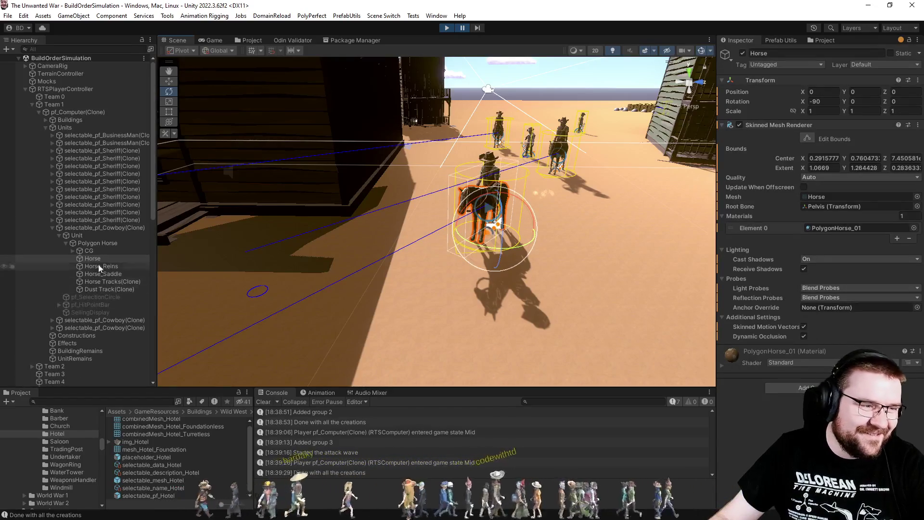
Step: Select the Cowboy's Polygon Horse and locate its Horse Daky animator controller
{"action": "left_click", "coordinate": [101, 229]}
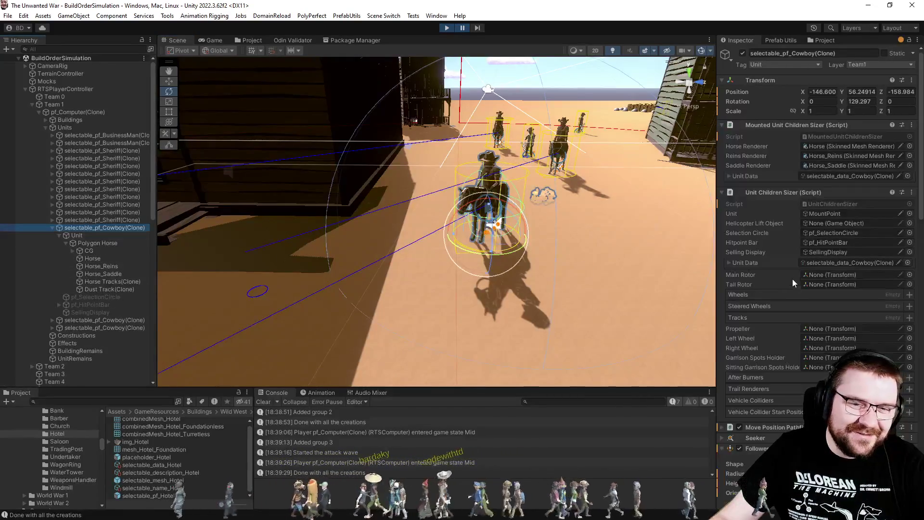
{"action": "scroll", "coordinate": [772, 281], "scroll_direction": "down", "scroll_amount": 5}
{"action": "left_click", "coordinate": [105, 244]}
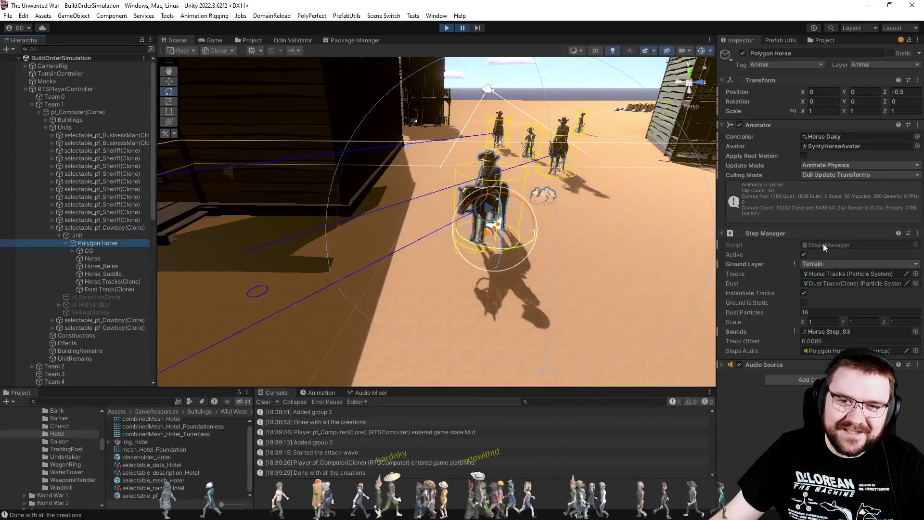
{"action": "left_click", "coordinate": [836, 137]}
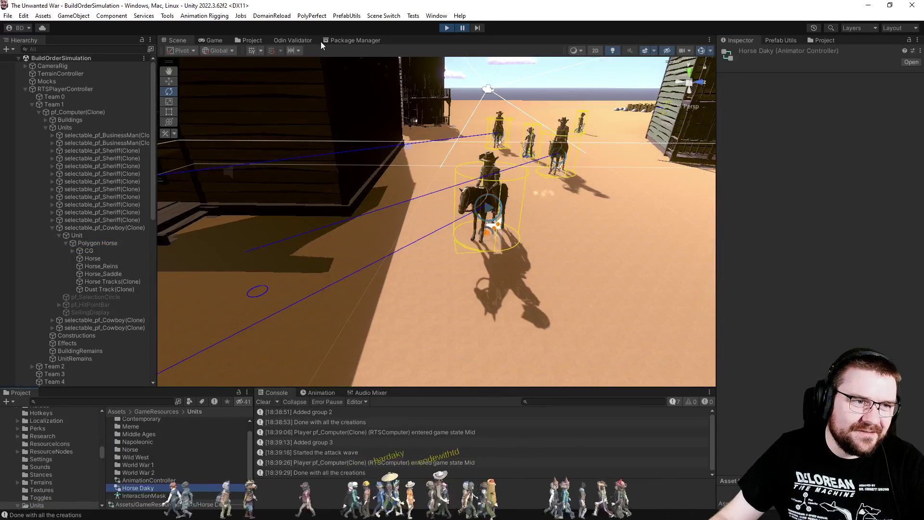
Step: Browse Horse Daky's Interaction layer graph (Walk, Trot, Turn_Left, Turn_Right), then go back to the Project browser
{"action": "scroll", "coordinate": [451, 325], "scroll_direction": "down", "scroll_amount": 6}
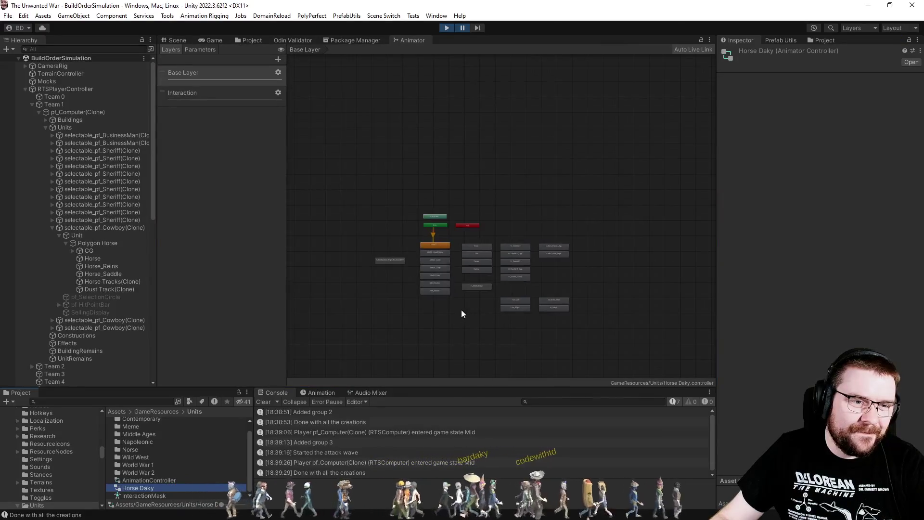
{"action": "scroll", "coordinate": [461, 310], "scroll_direction": "up", "scroll_amount": 3}
{"action": "left_click", "coordinate": [212, 93]}
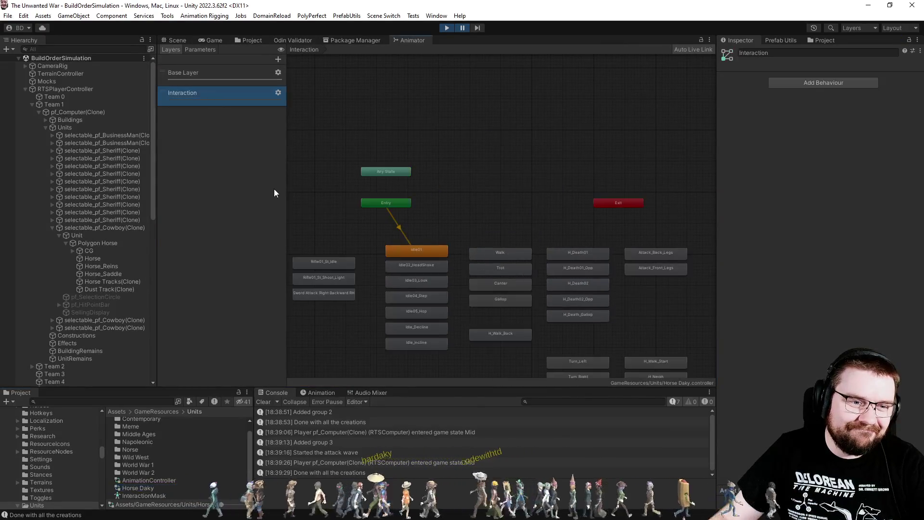
{"action": "scroll", "coordinate": [399, 196], "scroll_direction": "up", "scroll_amount": 5}
{"action": "scroll", "coordinate": [431, 206], "scroll_direction": "down", "scroll_amount": 4}
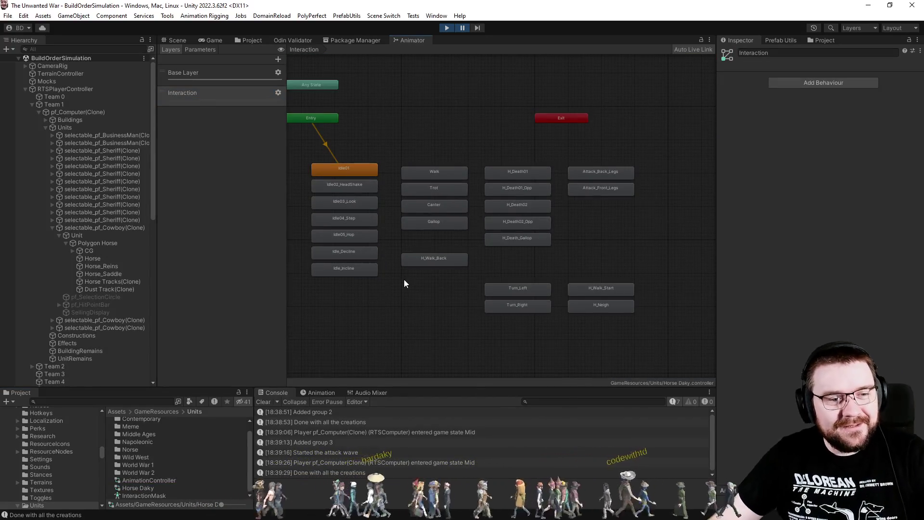
{"action": "left_click_drag", "start_coordinate": [406, 273], "coordinate": [452, 267]}
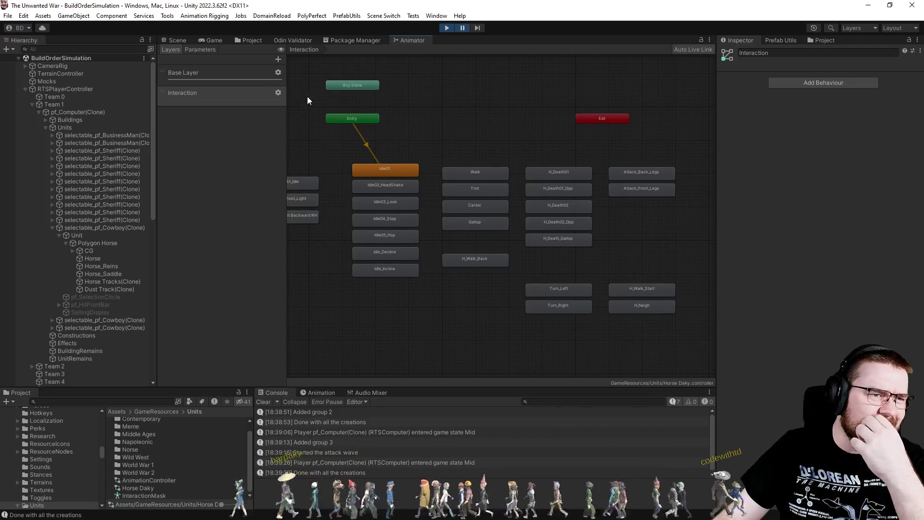
{"action": "left_click", "coordinate": [259, 42]}
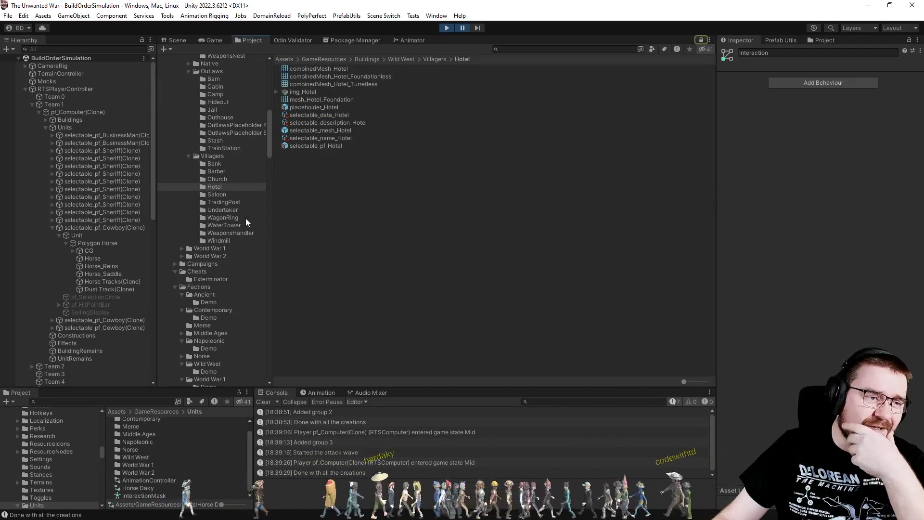
{"action": "scroll", "coordinate": [240, 203], "scroll_direction": "down", "scroll_amount": 10}
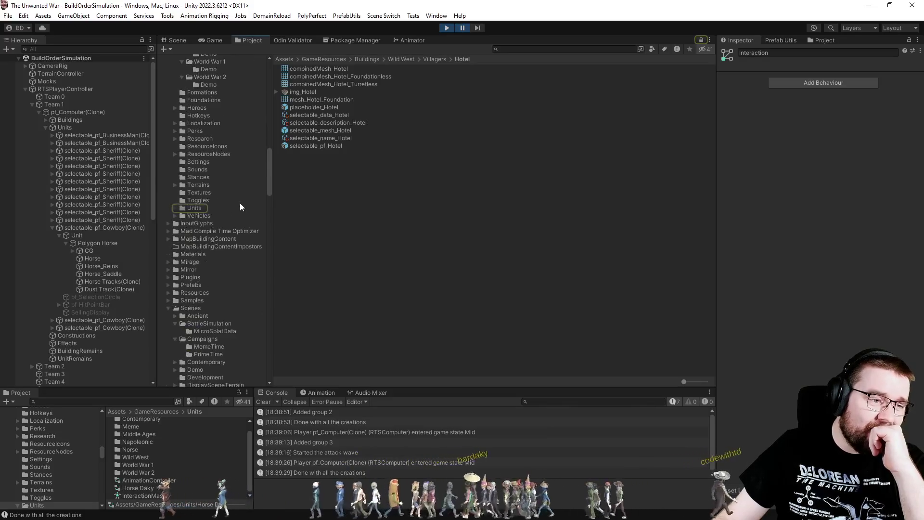
Step: Navigate the Project tree to Units > Wild West > Villagers > Cowboy and select selectable_data_Cowboy
{"action": "left_click", "coordinate": [175, 207]}
{"action": "scroll", "coordinate": [201, 264], "scroll_direction": "down", "scroll_amount": 6}
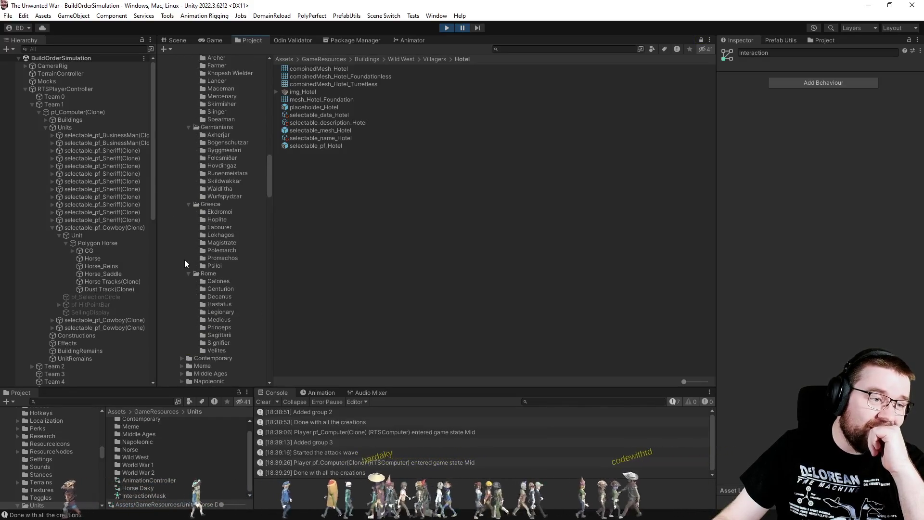
{"action": "scroll", "coordinate": [183, 231], "scroll_direction": "up", "scroll_amount": 5}
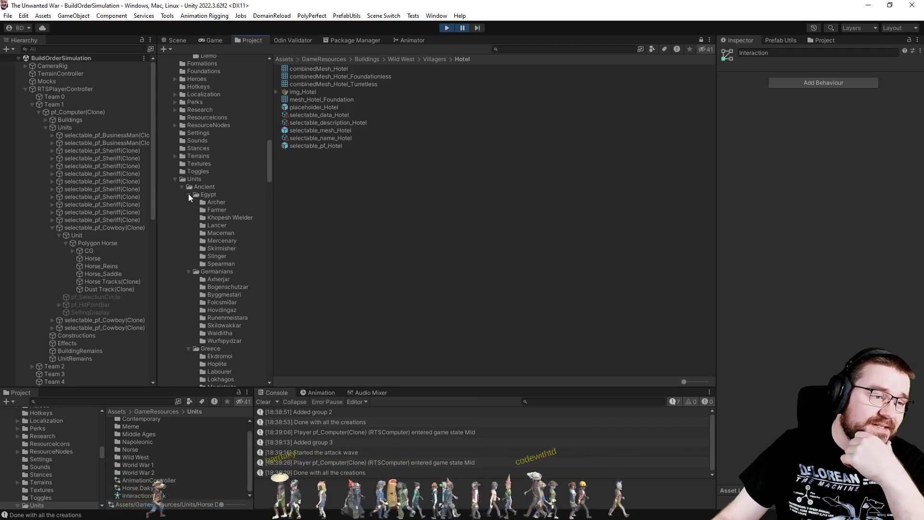
{"action": "left_click", "coordinate": [181, 187]}
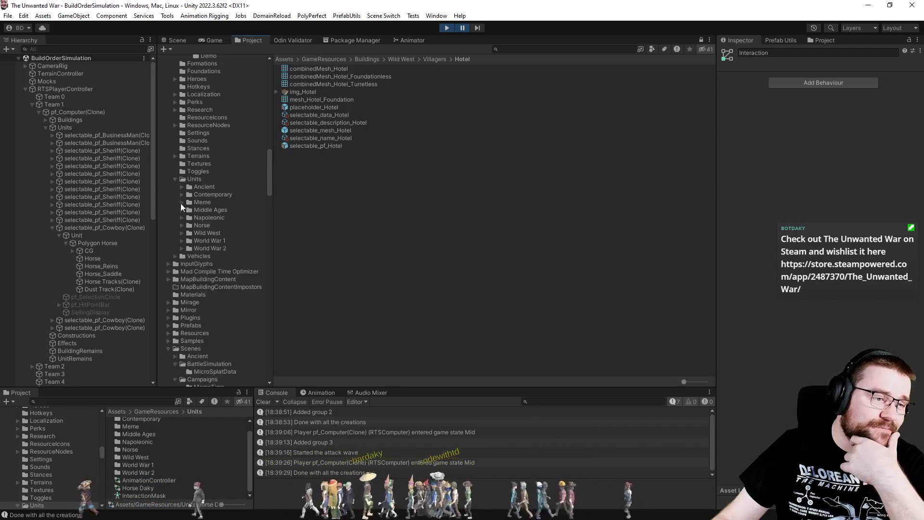
{"action": "left_click", "coordinate": [183, 232]}
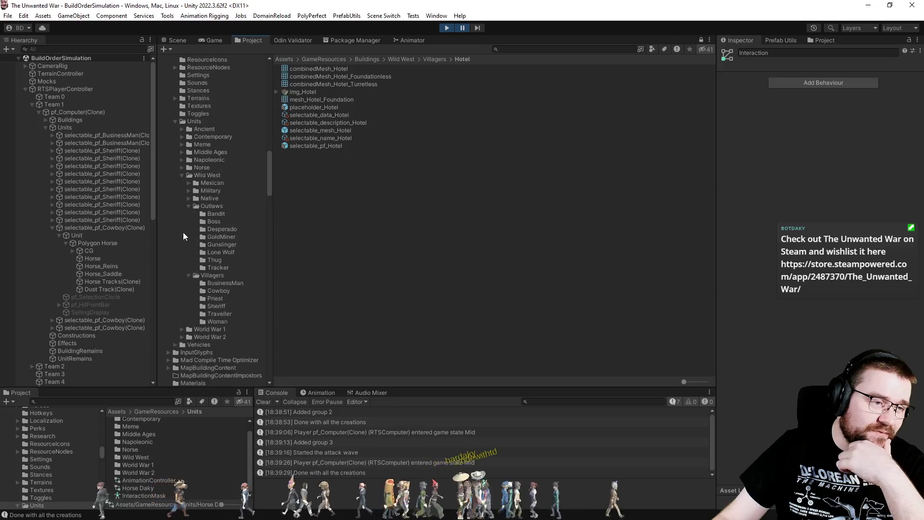
{"action": "left_click", "coordinate": [189, 177]}
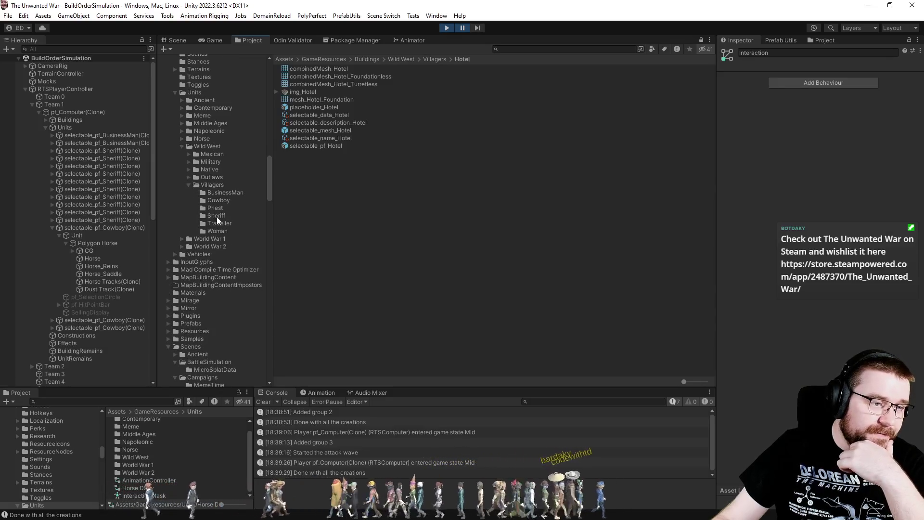
{"action": "left_click", "coordinate": [222, 200]}
{"action": "left_click", "coordinate": [320, 130]}
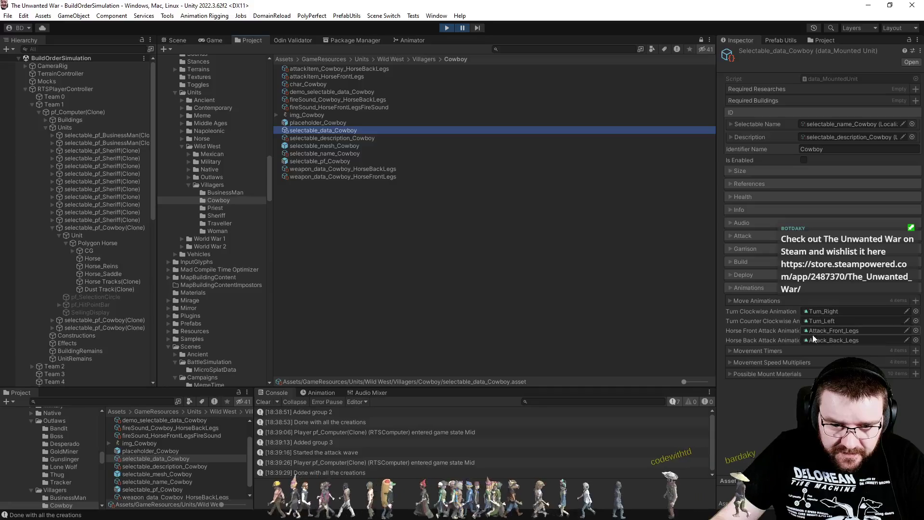
Step: Expand selectable_data_Cowboy's Move Animations (Walk, Trot, Canter, Gallop), then return to the Animator graph
{"action": "left_click", "coordinate": [761, 301]}
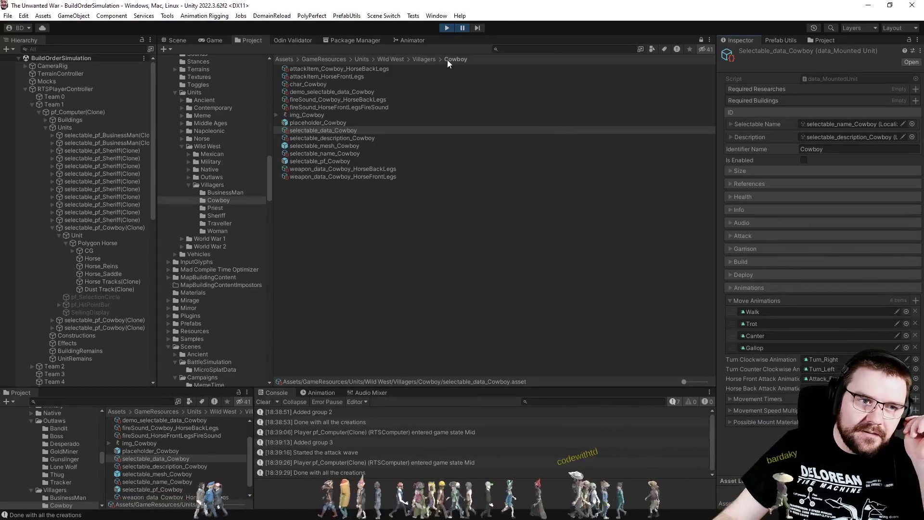
{"action": "left_click", "coordinate": [421, 37]}
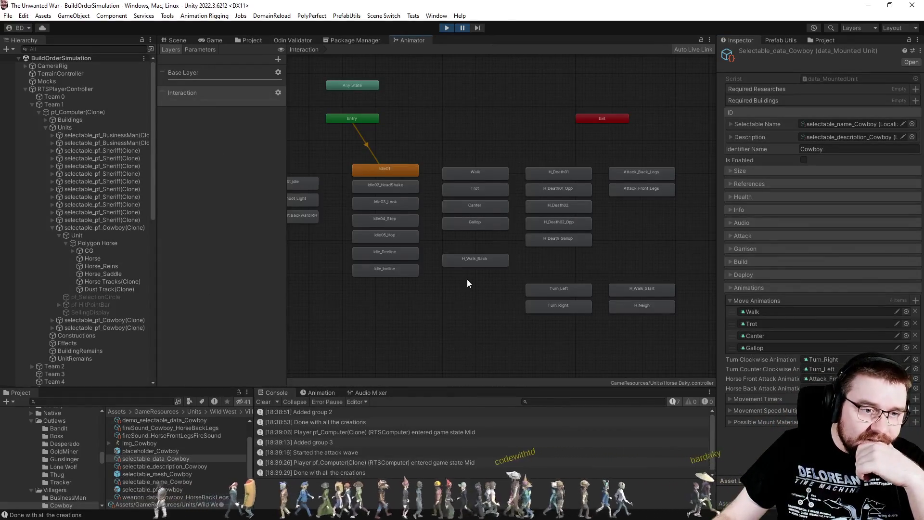
Step: Box-select the Walk, Trot, Canter and Gallop states, then clear the selection
{"action": "scroll", "coordinate": [466, 276], "scroll_direction": "up", "scroll_amount": 3}
{"action": "left_click_drag", "start_coordinate": [428, 87], "coordinate": [531, 221]}
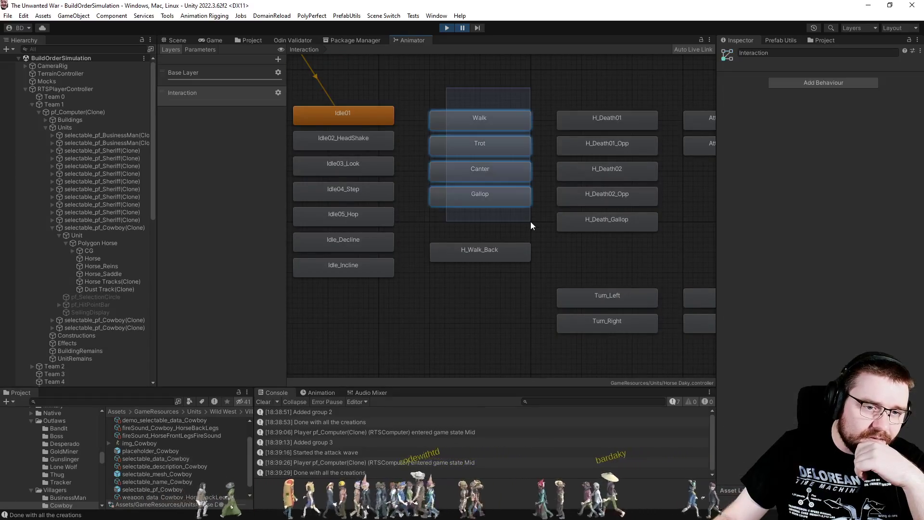
{"action": "left_click", "coordinate": [479, 330]}
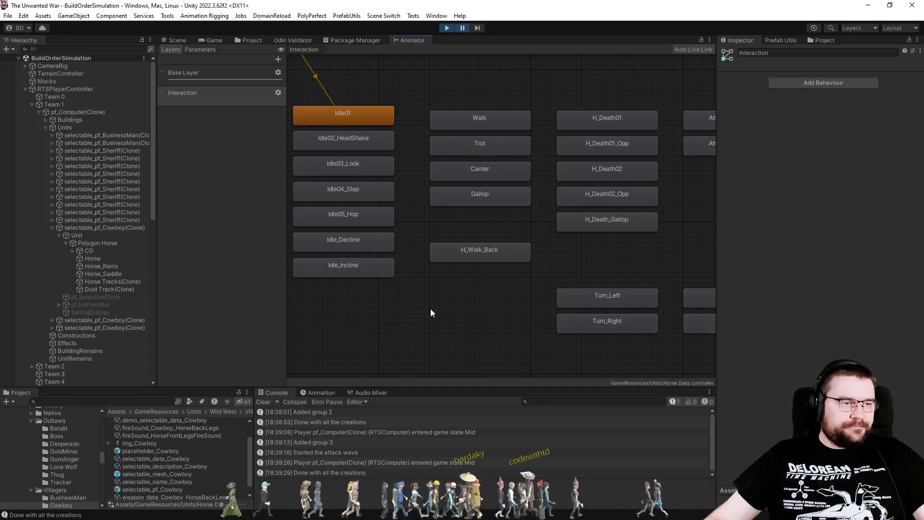
Step: Inspect the Walk state on the Base Layer, then go back to the Project browser and Game view
{"action": "left_click", "coordinate": [232, 77]}
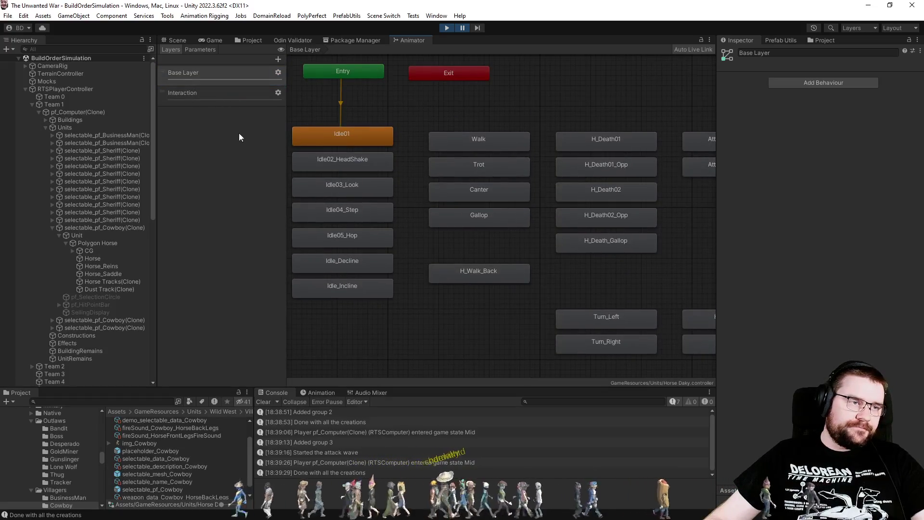
{"action": "left_click", "coordinate": [500, 142]}
{"action": "left_click", "coordinate": [456, 107]}
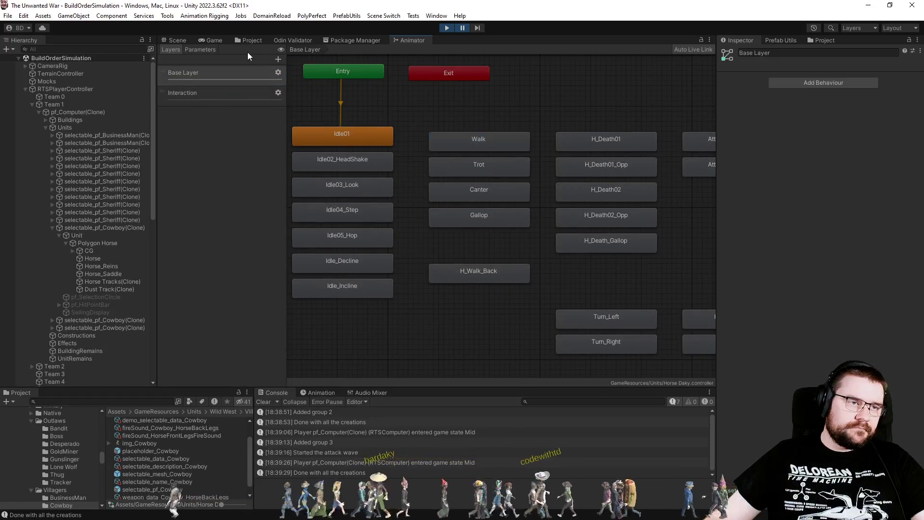
{"action": "left_click", "coordinate": [252, 41]}
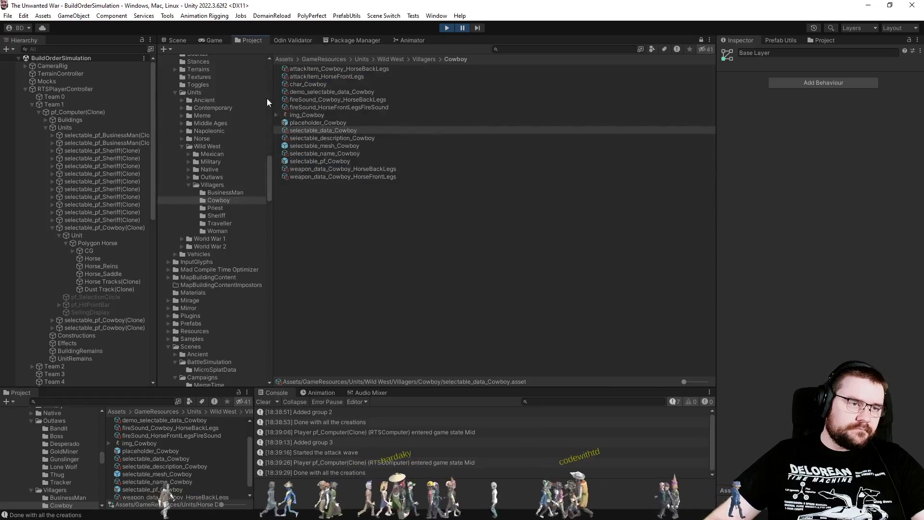
{"action": "left_click", "coordinate": [220, 41]}
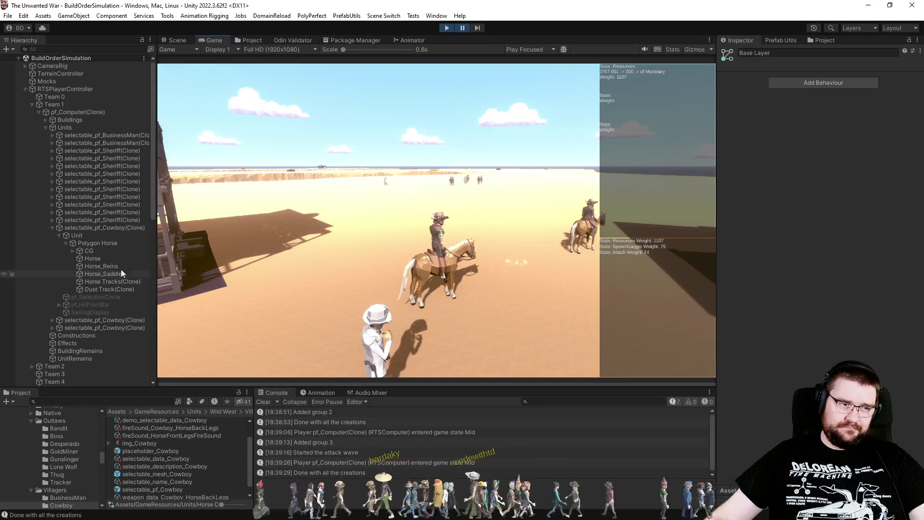
Step: Select selectable_pf_Cowboy(Clone) and collapse its Unit Children Sizer, Follower Entity, Rigidbody and Capsule Collider components
{"action": "left_click", "coordinate": [108, 227]}
{"action": "left_click", "coordinate": [630, 371]}
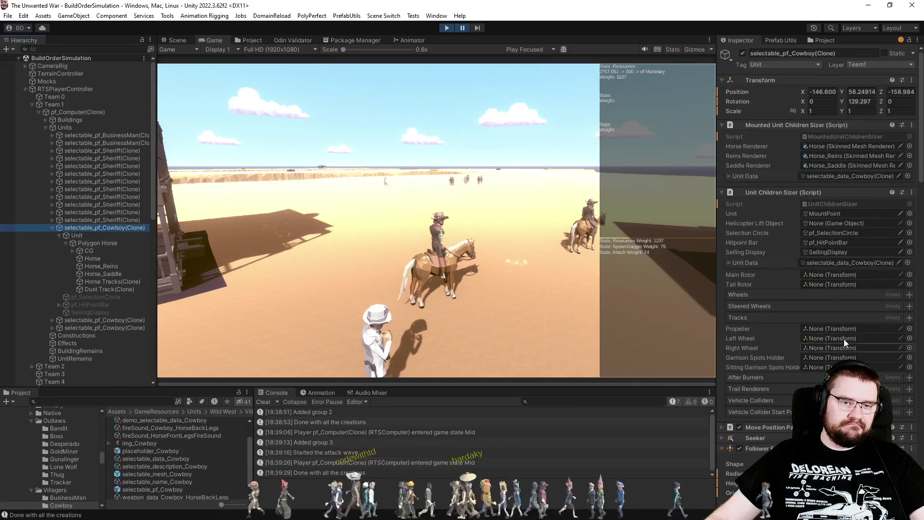
{"action": "left_click", "coordinate": [754, 193]}
{"action": "left_click", "coordinate": [759, 222]}
{"action": "left_click", "coordinate": [757, 266]}
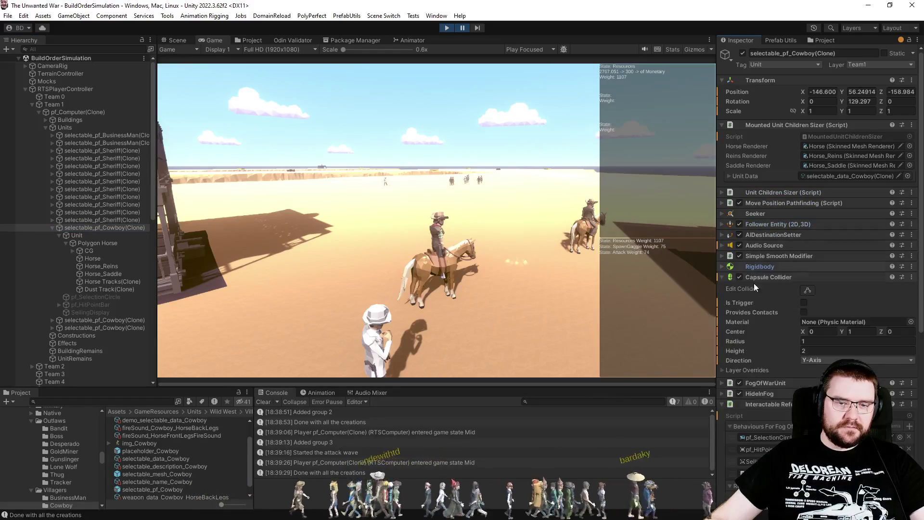
{"action": "left_click", "coordinate": [761, 276]}
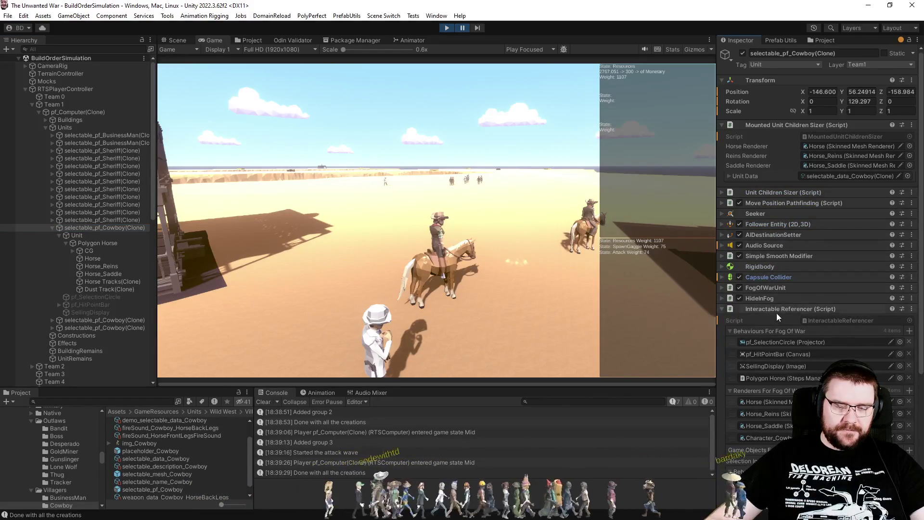
Step: Select the cowboy's Polygon Horse child to view its Horse Daky animator and Step Manager
{"action": "scroll", "coordinate": [776, 315], "scroll_direction": "down", "scroll_amount": 4}
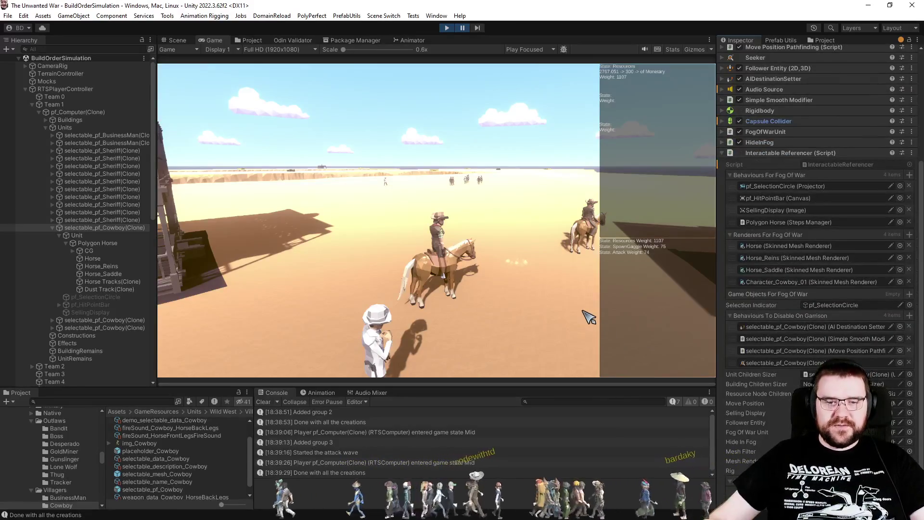
{"action": "scroll", "coordinate": [790, 353], "scroll_direction": "down", "scroll_amount": 1}
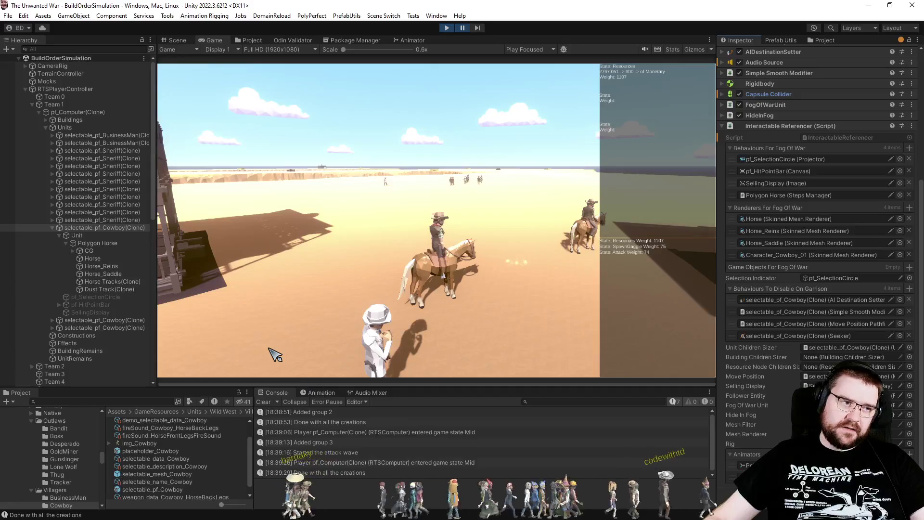
{"action": "left_click", "coordinate": [102, 243]}
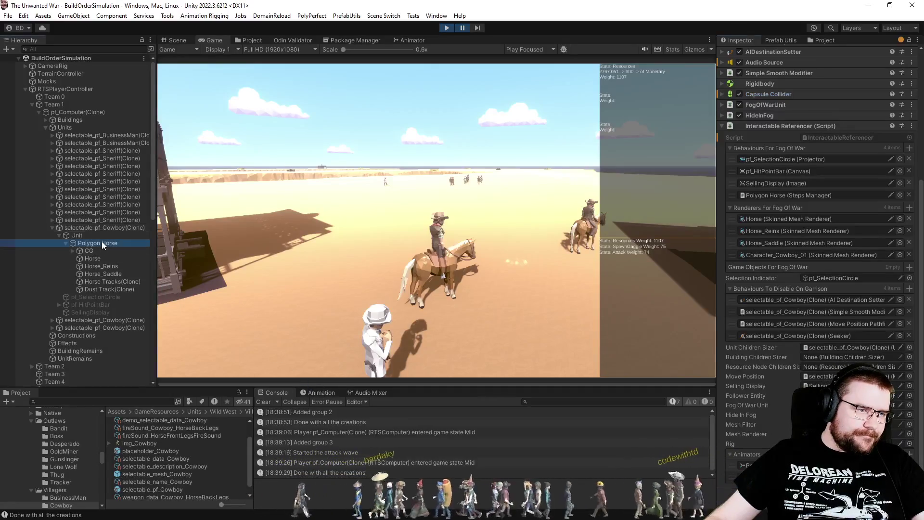
{"action": "left_click", "coordinate": [275, 85]}
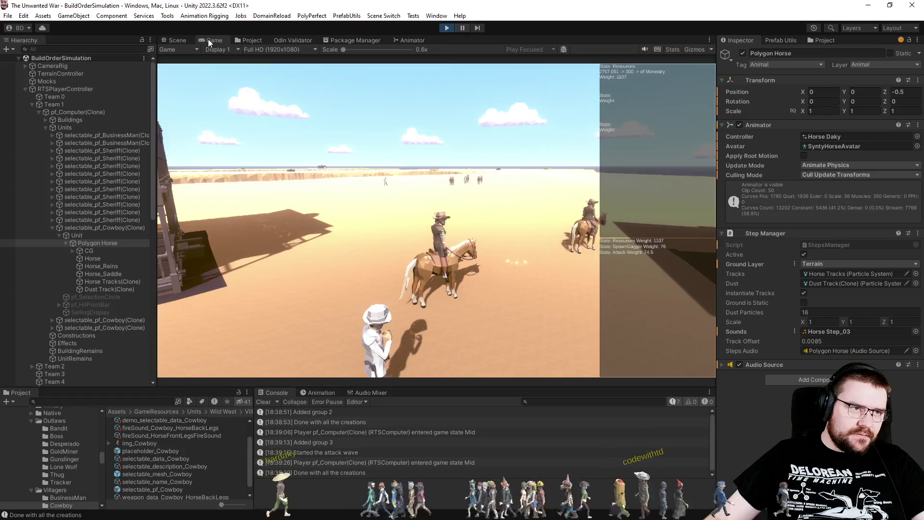
{"action": "key", "text": "ctrl+1"}
{"action": "key", "text": "f"}
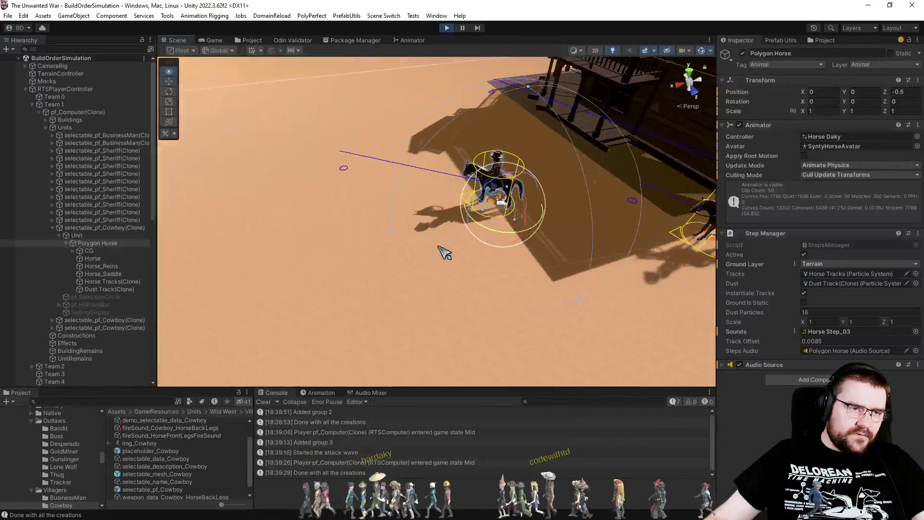
{"action": "left_click", "coordinate": [401, 41]}
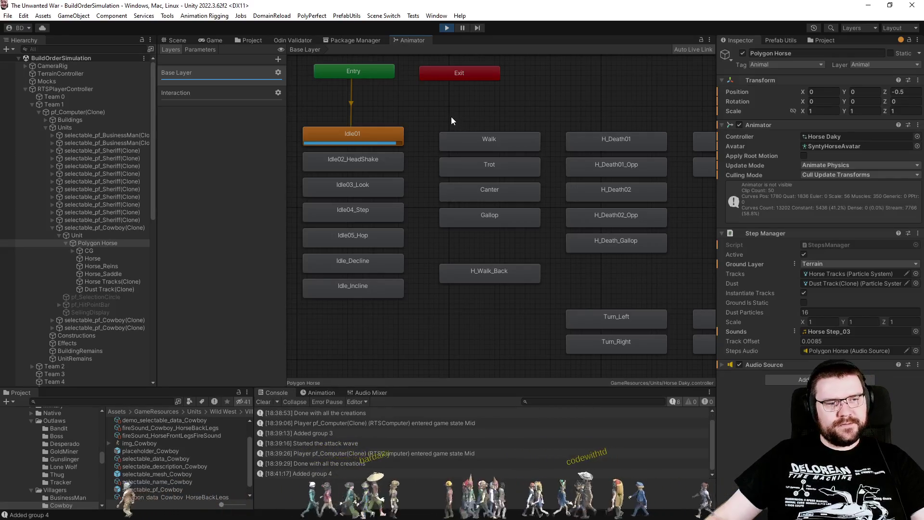
{"action": "left_click", "coordinate": [182, 39]}
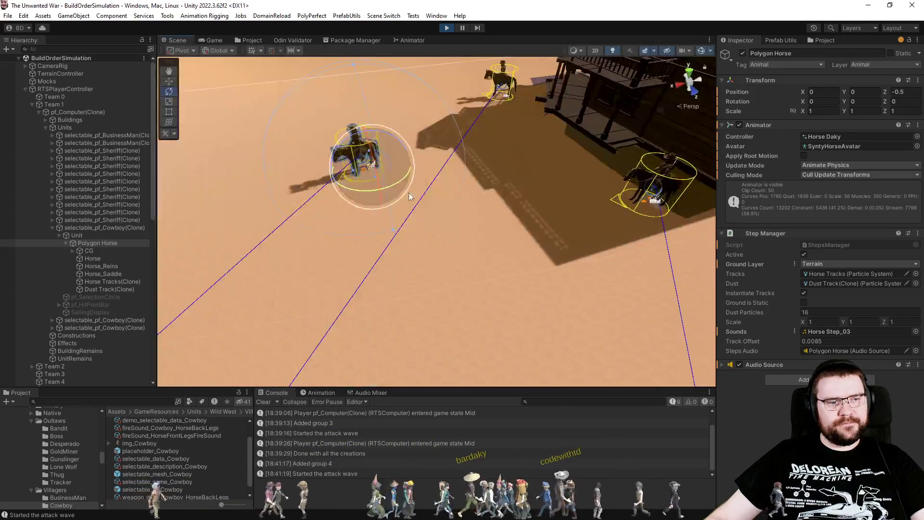
{"action": "key", "text": "f"}
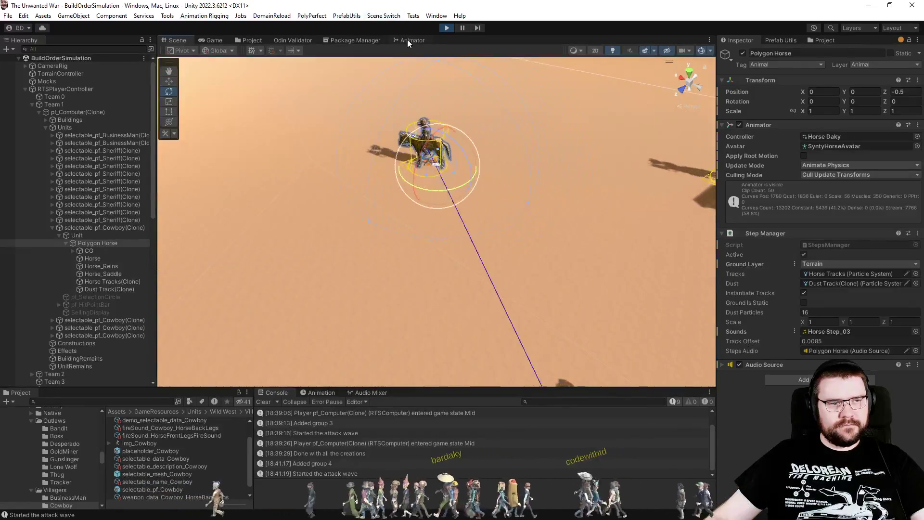
{"action": "left_click", "coordinate": [408, 40]}
{"action": "left_click", "coordinate": [183, 40]}
{"action": "mouse_move", "coordinate": [437, 212]}
{"action": "left_mouse_down"}
{"action": "mouse_move", "coordinate": [473, 241]}
{"action": "mouse_move", "coordinate": [592, 268]}
{"action": "mouse_move", "coordinate": [593, 238]}
{"action": "left_mouse_up"}
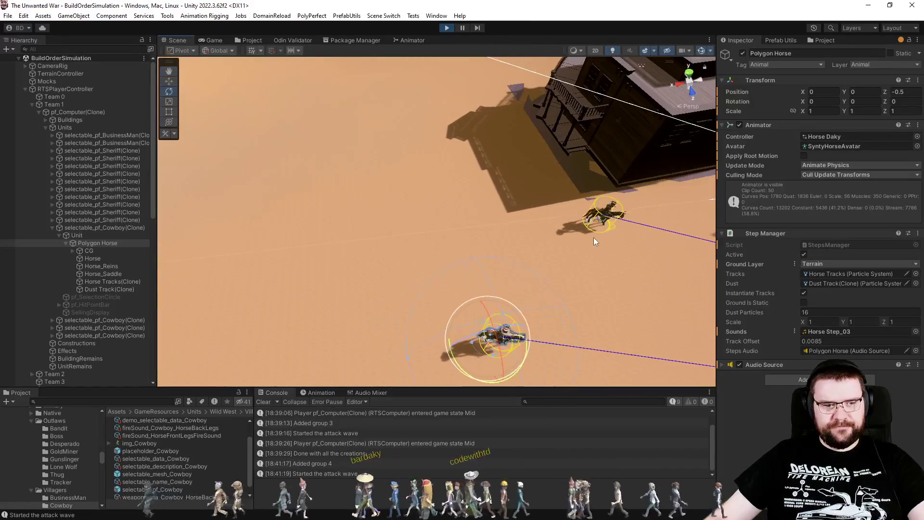
{"action": "left_click", "coordinate": [461, 28]}
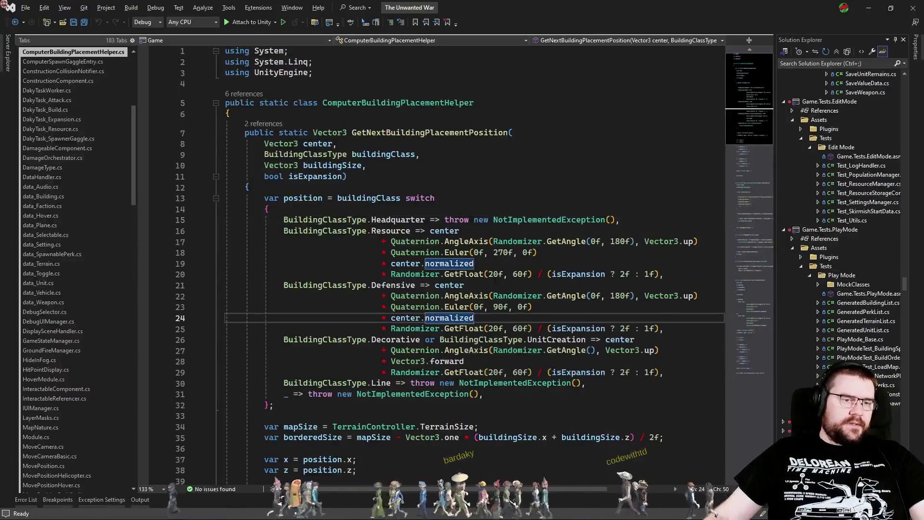
{"action": "left_click", "coordinate": [535, 198]}
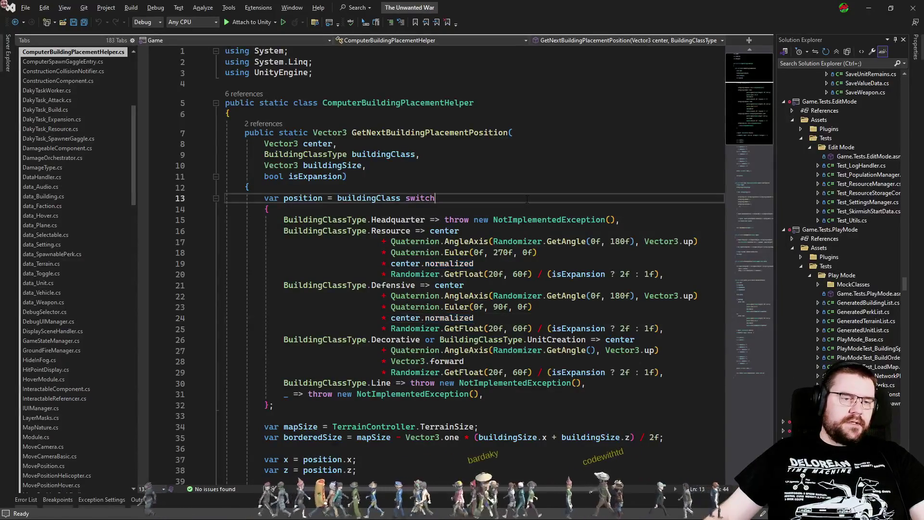
Step: Open RTSMountedUnit.cs in Visual Studio by searching 'rtsm' with Ctrl+T
{"action": "key", "text": "ctrl+t"}
{"action": "type", "text": "rtsmoun"}
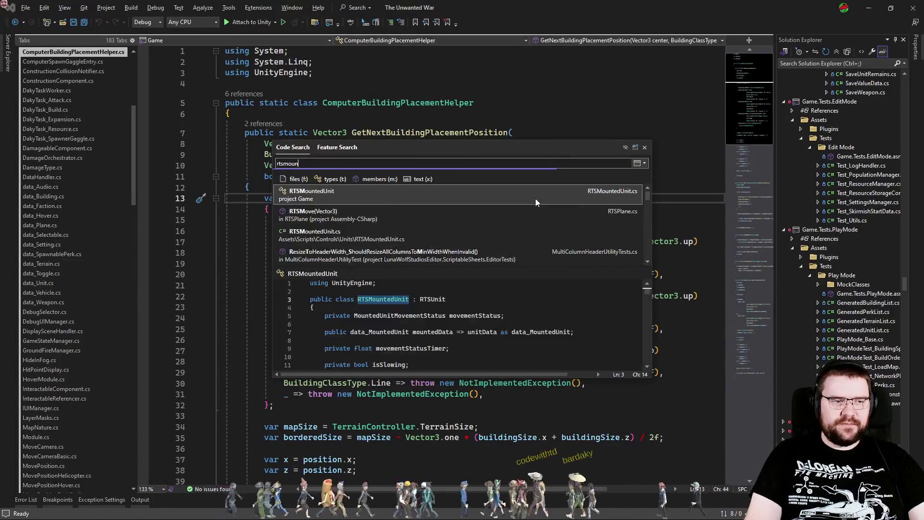
{"action": "key", "text": "Return"}
Step: Read through OnGameObjectUpdate's gait-switching and turning logic, then return to Unity
{"action": "scroll", "coordinate": [453, 217], "scroll_direction": "down", "scroll_amount": 6}
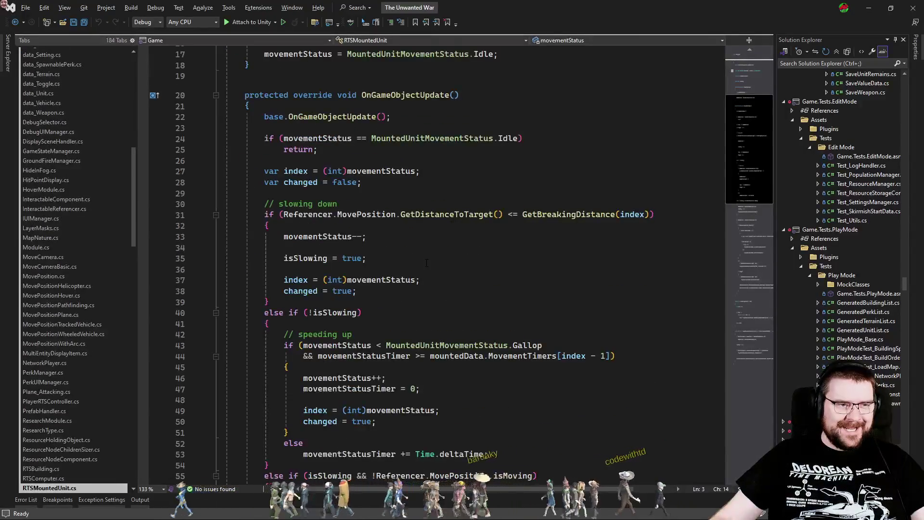
{"action": "scroll", "coordinate": [425, 266], "scroll_direction": "down", "scroll_amount": 5}
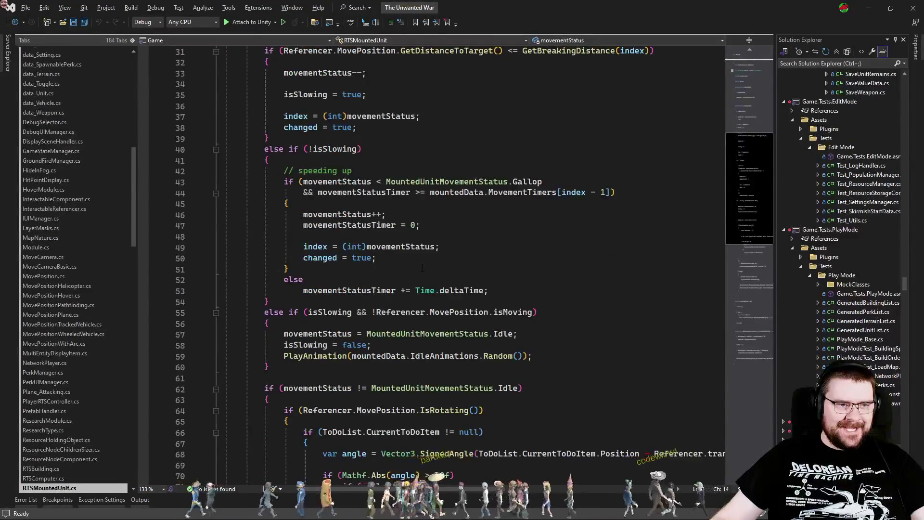
{"action": "scroll", "coordinate": [425, 266], "scroll_direction": "down", "scroll_amount": 4}
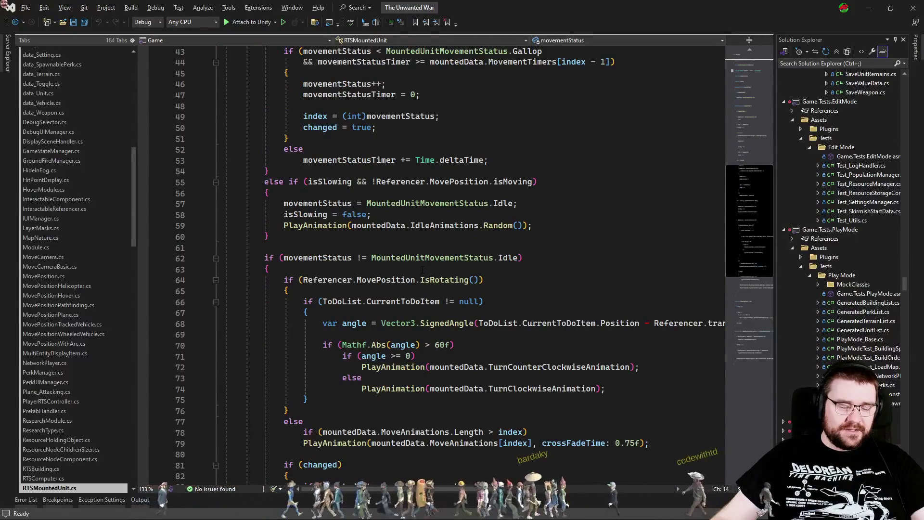
{"action": "scroll", "coordinate": [422, 268], "scroll_direction": "down", "scroll_amount": 1}
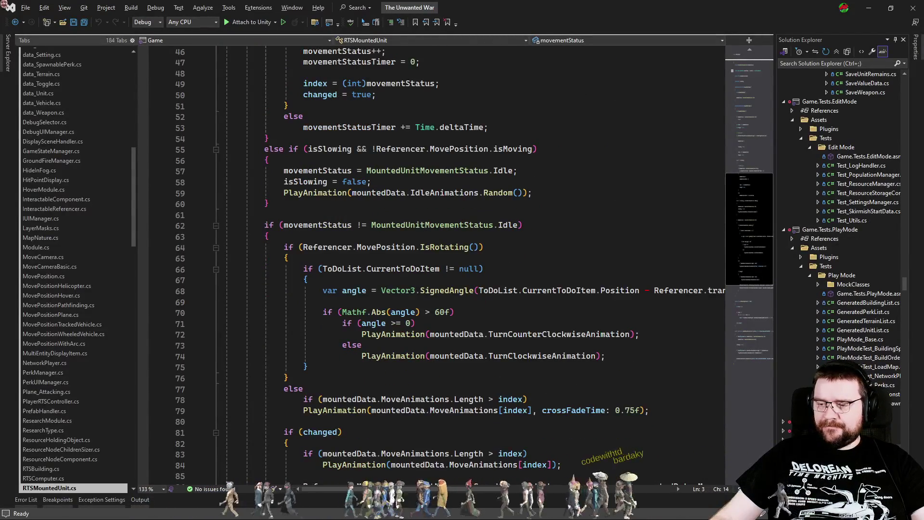
{"action": "key", "text": "alt+Tab"}
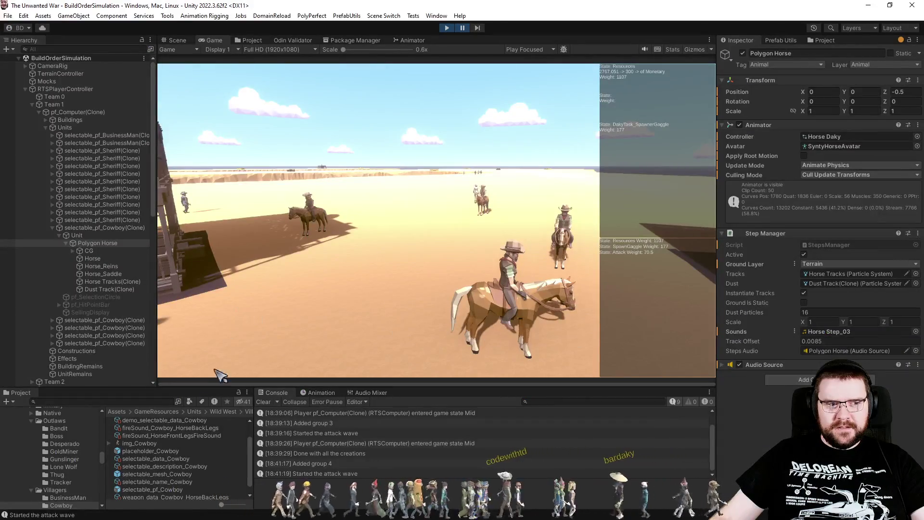
Step: Select selectable_data_Cowboy in the Project panel to show its data_MountedUnit properties
{"action": "left_click", "coordinate": [152, 456]}
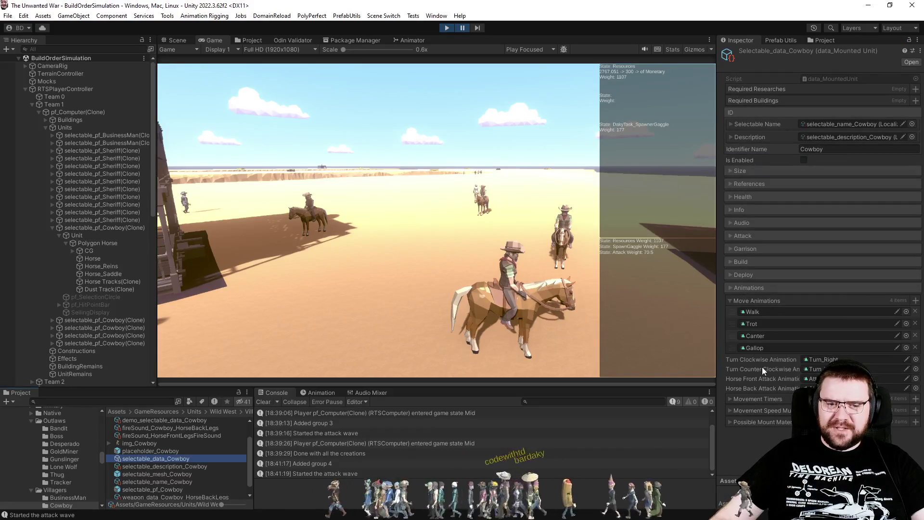
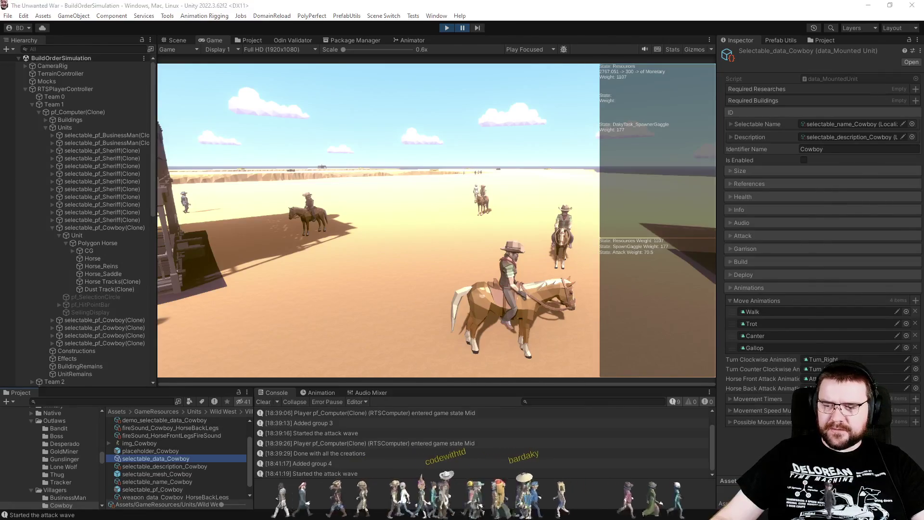
Step: Set a breakpoint at line 21 of RTSMountedUnit.cs's OnGameObjectUpdate and attach the debugger to Unity
{"action": "key", "text": "alt+Tab"}
{"action": "scroll", "coordinate": [548, 321], "scroll_direction": "down", "scroll_amount": 6}
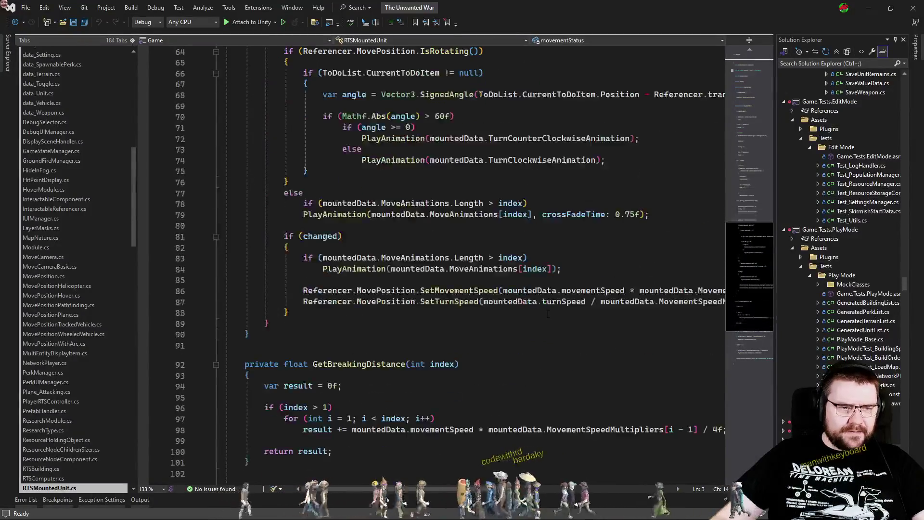
{"action": "scroll", "coordinate": [544, 317], "scroll_direction": "up", "scroll_amount": 12}
{"action": "scroll", "coordinate": [541, 315], "scroll_direction": "up", "scroll_amount": 8}
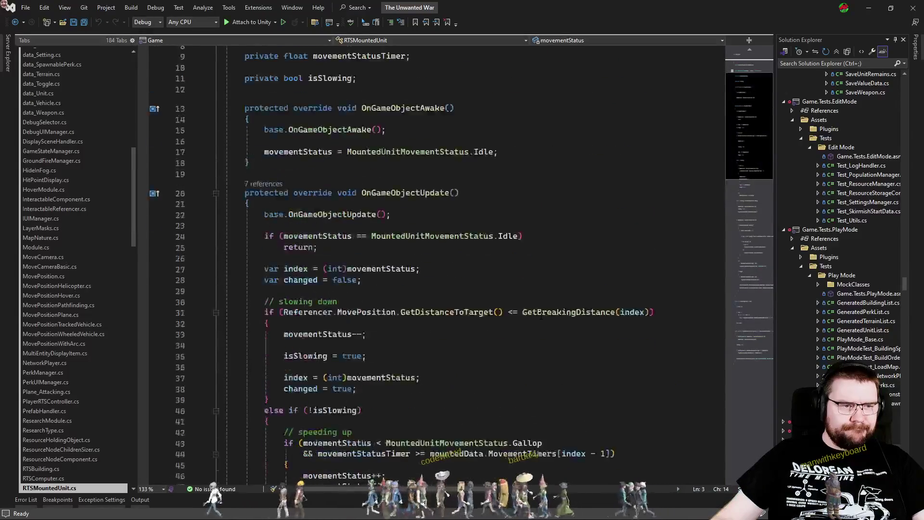
{"action": "left_click", "coordinate": [143, 269]}
{"action": "key", "text": "F5"}
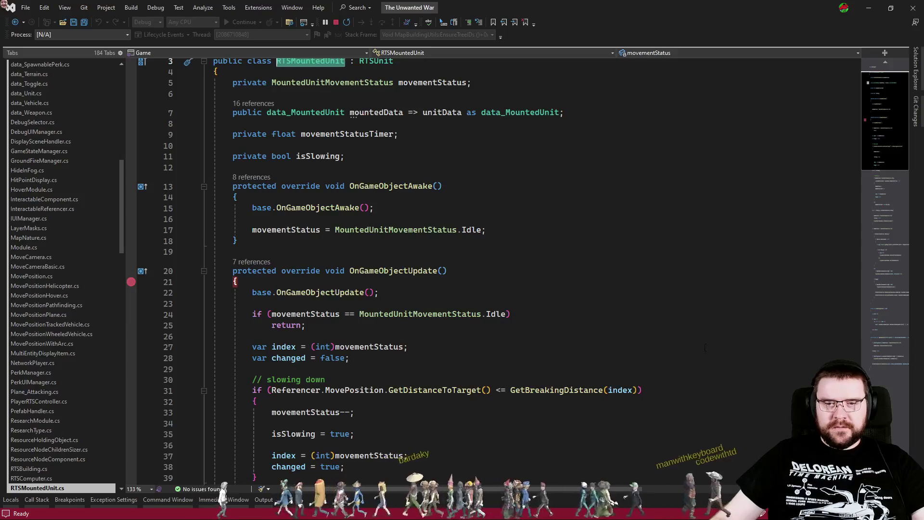
Step: Check the paused game in Unity, then go to base.OnGameObjectUpdate's definition in RTSUnit.cs
{"action": "left_click", "coordinate": [514, 324]}
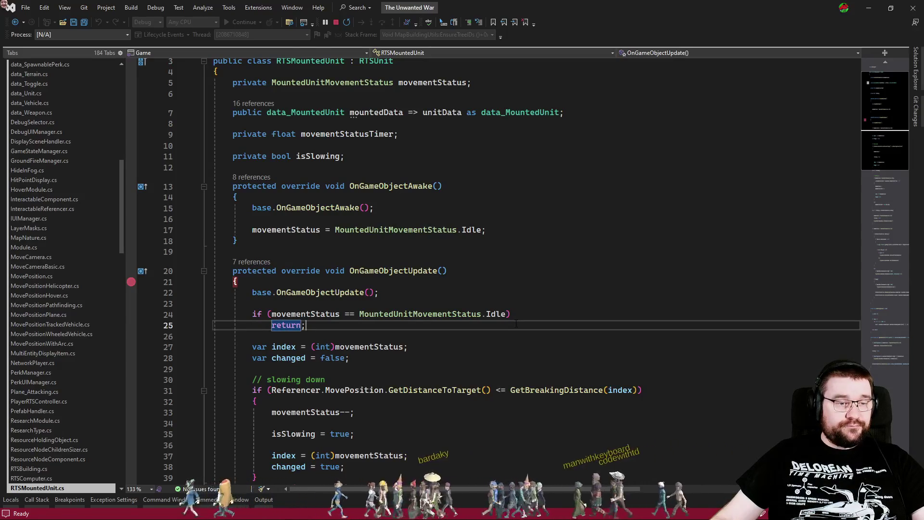
{"action": "scroll", "coordinate": [516, 324], "scroll_direction": "down", "scroll_amount": 3}
{"action": "scroll", "coordinate": [505, 322], "scroll_direction": "up", "scroll_amount": 4}
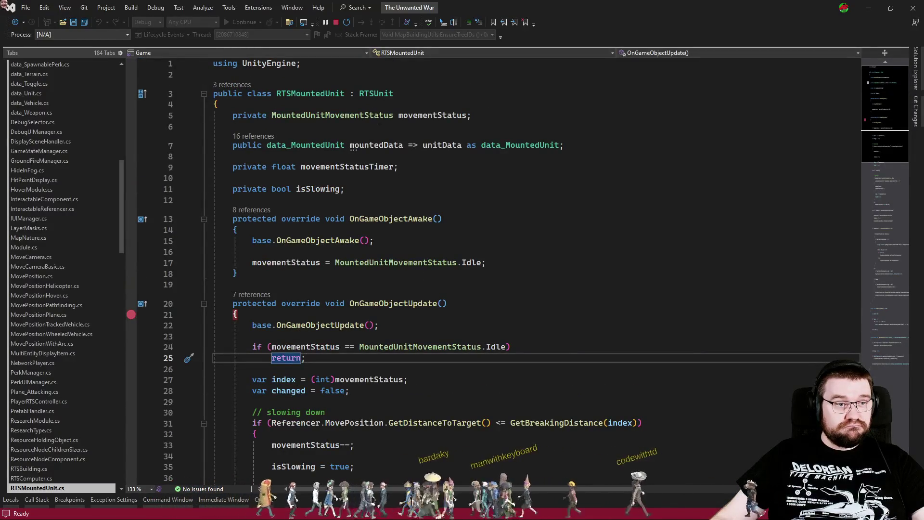
{"action": "left_click", "coordinate": [582, 336]}
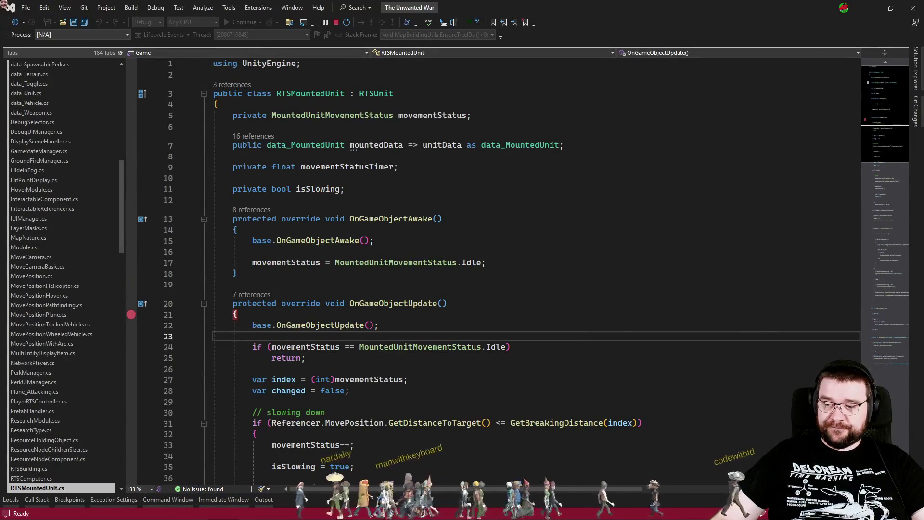
{"action": "key", "text": "alt+Tab"}
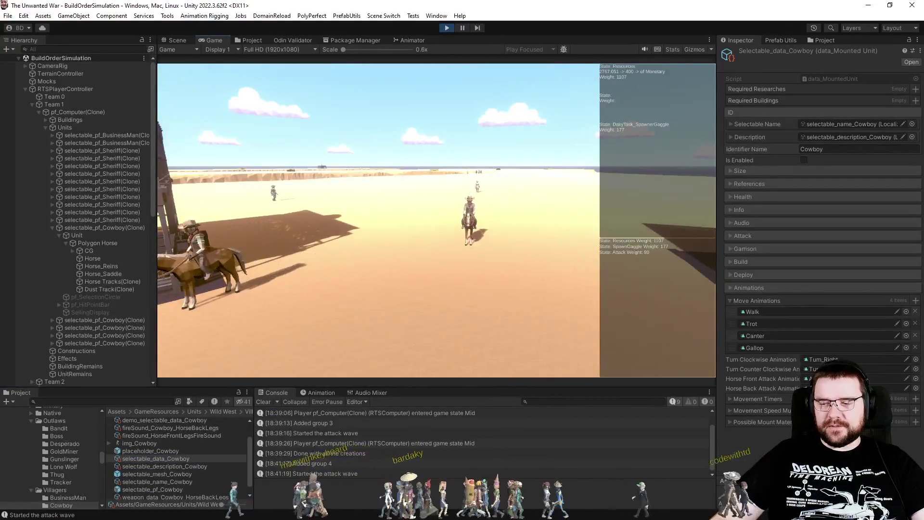
{"action": "key", "text": "alt+Tab"}
{"action": "left_click", "coordinate": [367, 315]}
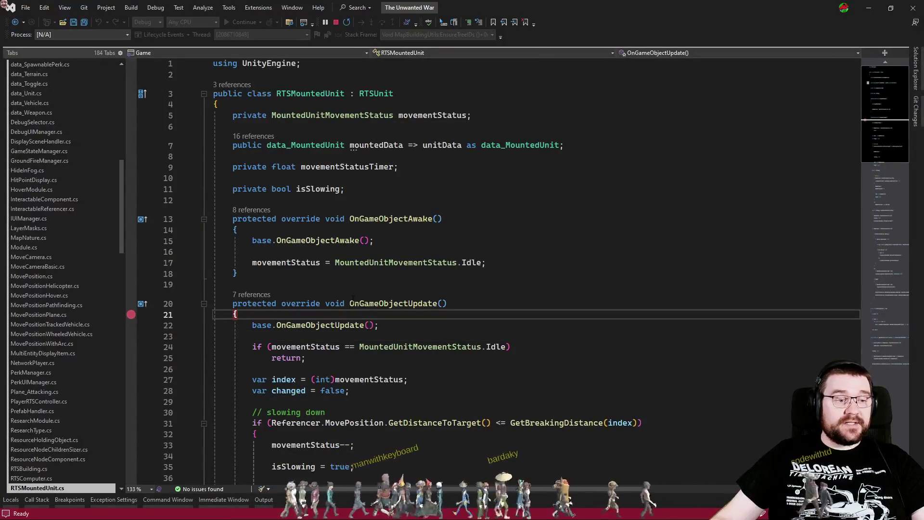
{"action": "left_click", "coordinate": [313, 325], "text": "ctrl"}
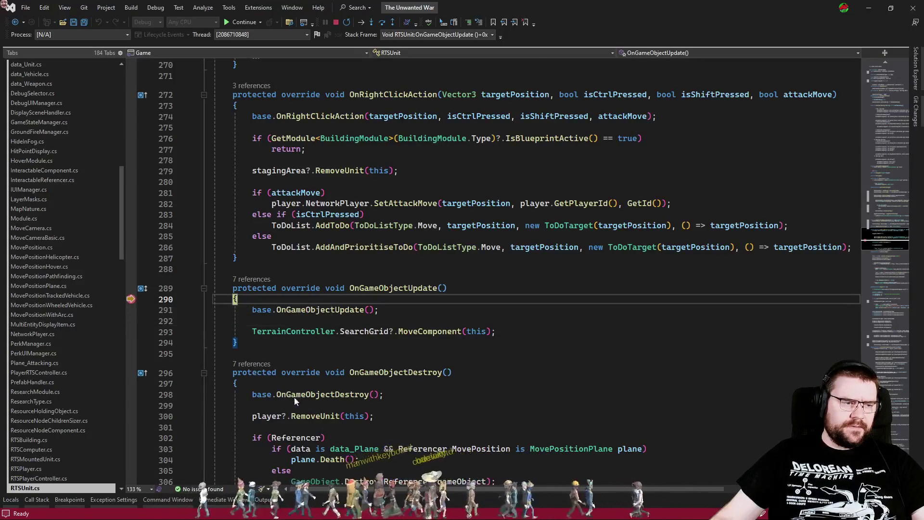
Step: Open the OnGameObjectUpdate declaration in SelectableComponent.cs from the method's 7 references
{"action": "left_click", "coordinate": [262, 272]}
{"action": "left_click", "coordinate": [257, 279]}
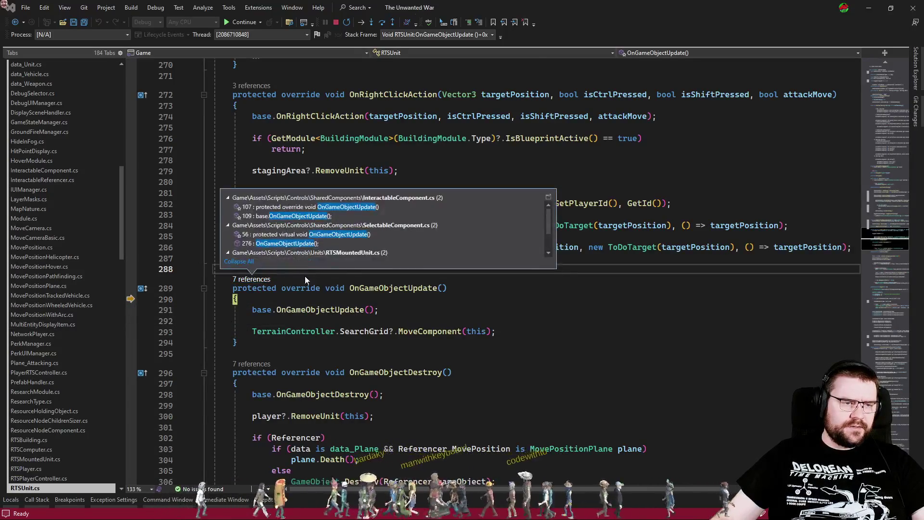
{"action": "scroll", "coordinate": [401, 230], "scroll_direction": "down", "scroll_amount": 2}
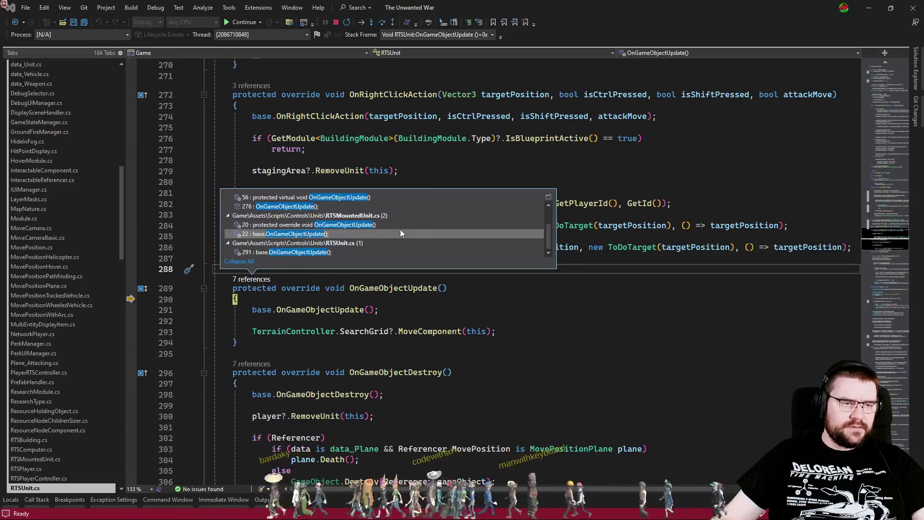
{"action": "scroll", "coordinate": [399, 233], "scroll_direction": "up", "scroll_amount": 2}
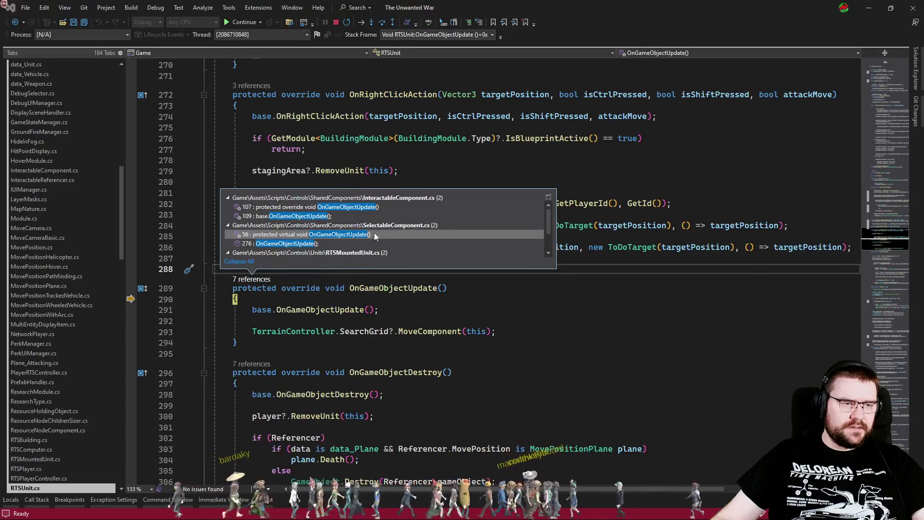
{"action": "double_click", "coordinate": [371, 233]}
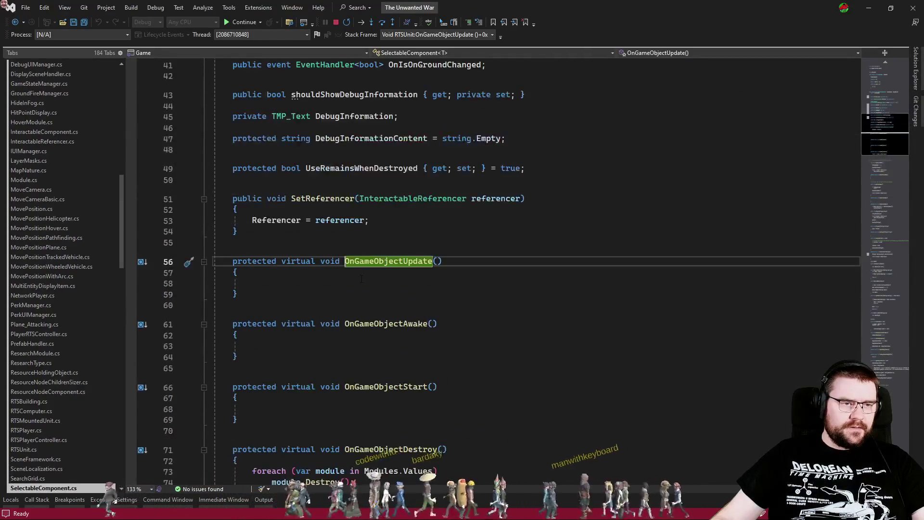
Step: Follow the caller to DakyUpdate and open its call in RTSPlayer.cs
{"action": "scroll", "coordinate": [568, 268], "scroll_direction": "down", "scroll_amount": 5}
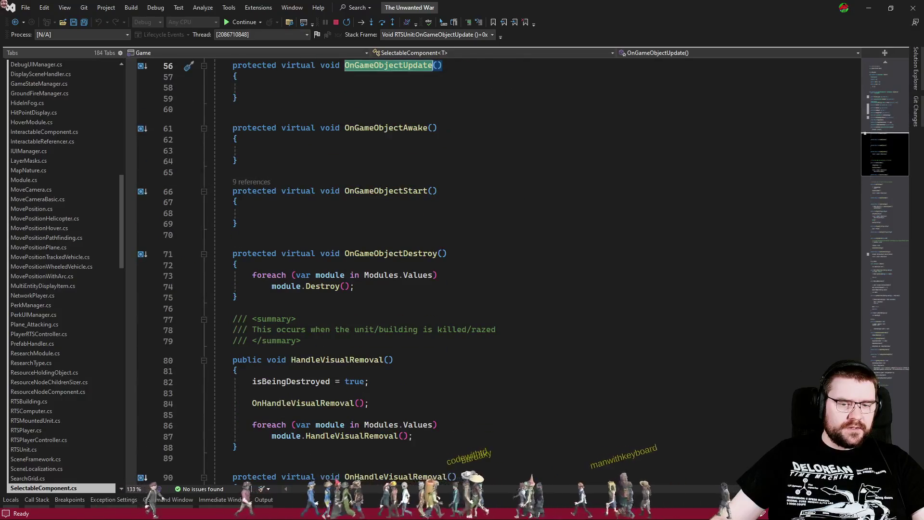
{"action": "key", "text": "ctrl+shift+Down"}
{"action": "left_click", "coordinate": [242, 217]}
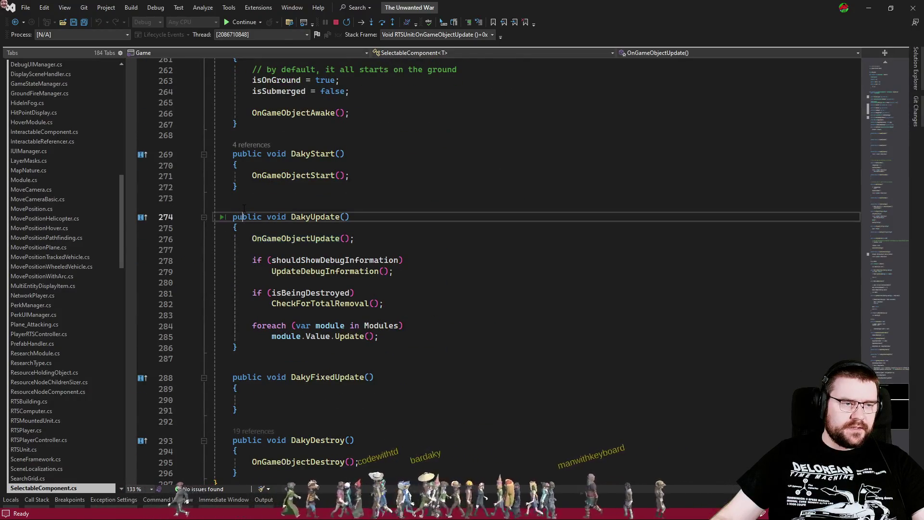
{"action": "left_click", "coordinate": [251, 207]}
{"action": "double_click", "coordinate": [279, 172]}
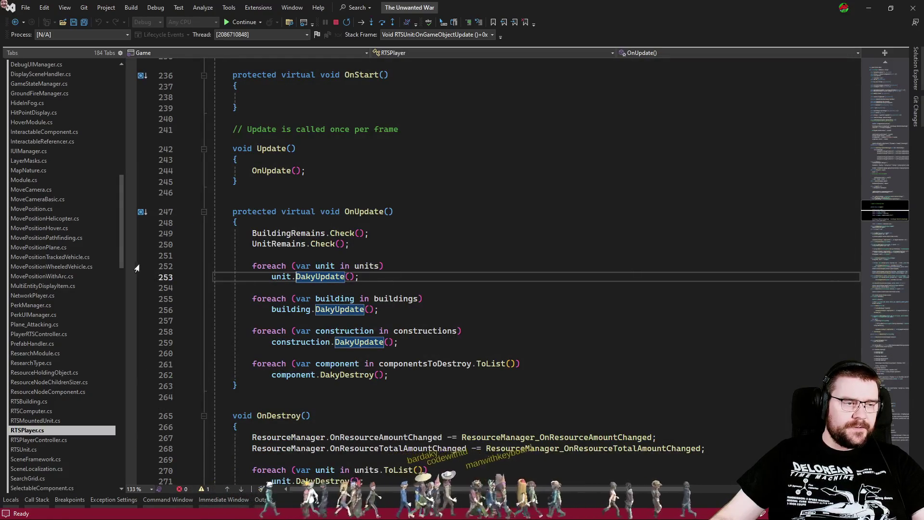
Step: Break execution at the units loop on line 252 of RTSPlayer.cs
{"action": "key", "text": "F5"}
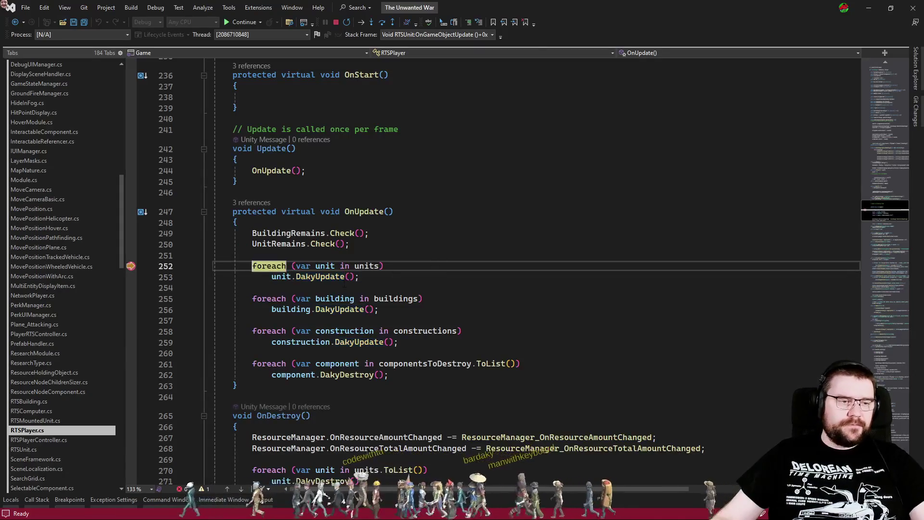
{"action": "key", "text": "shift+F9"}
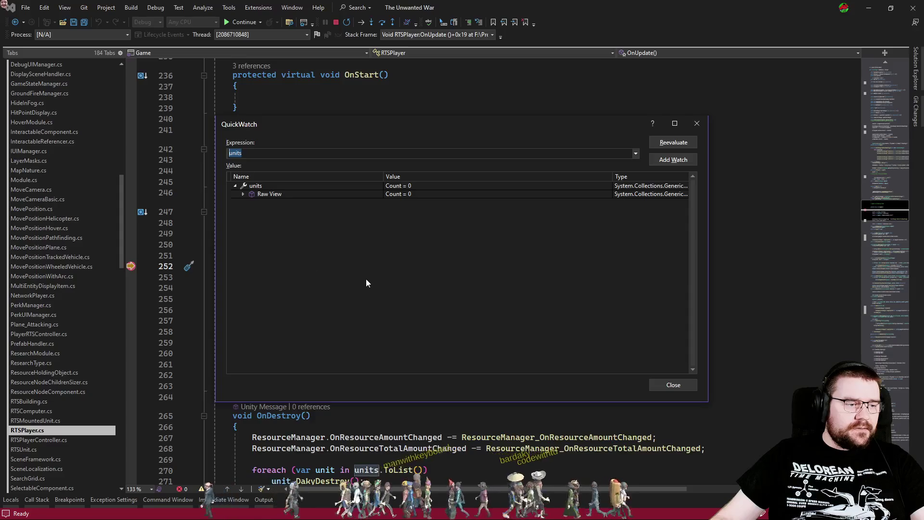
{"action": "key", "text": "Escape"}
{"action": "key", "text": "Escape"}
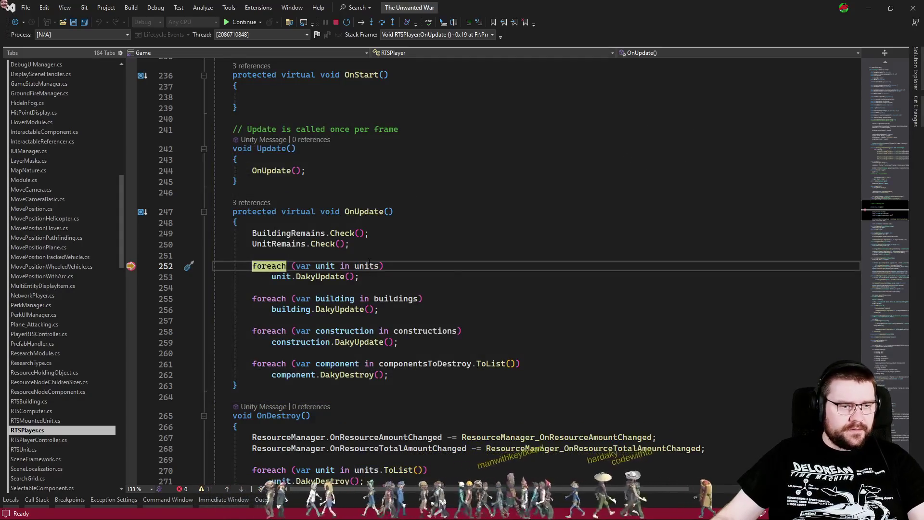
Step: Confirm in QuickWatch that units holds 18 entries, then remove the line 252 breakpoint
{"action": "mouse_move", "coordinate": [367, 266]}
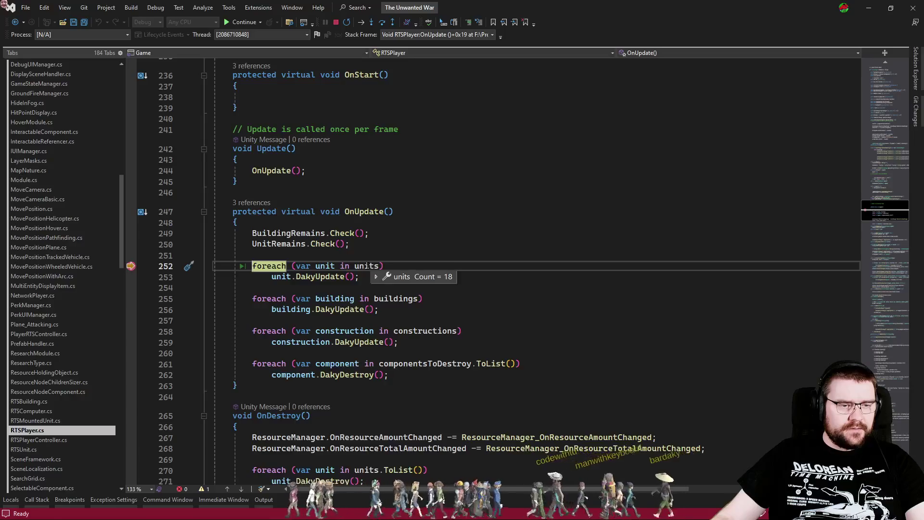
{"action": "double_click", "coordinate": [366, 266]}
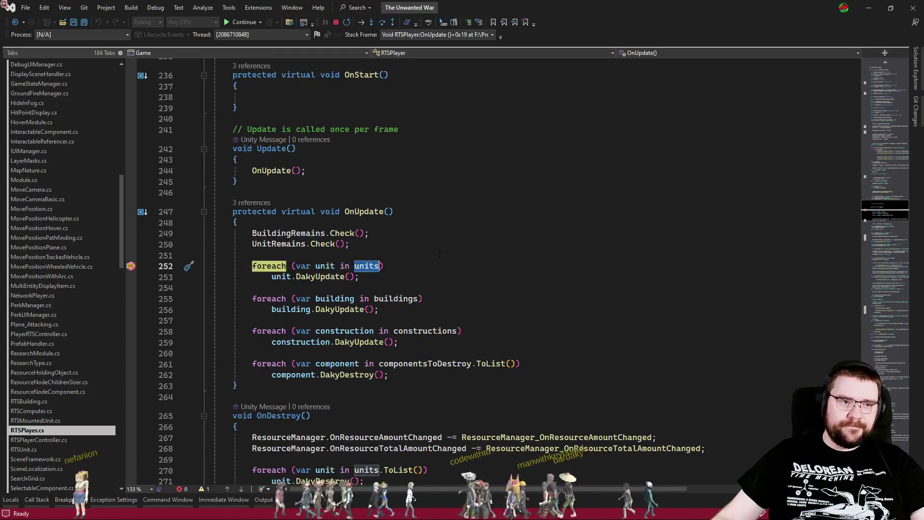
{"action": "key", "text": "shift+F9"}
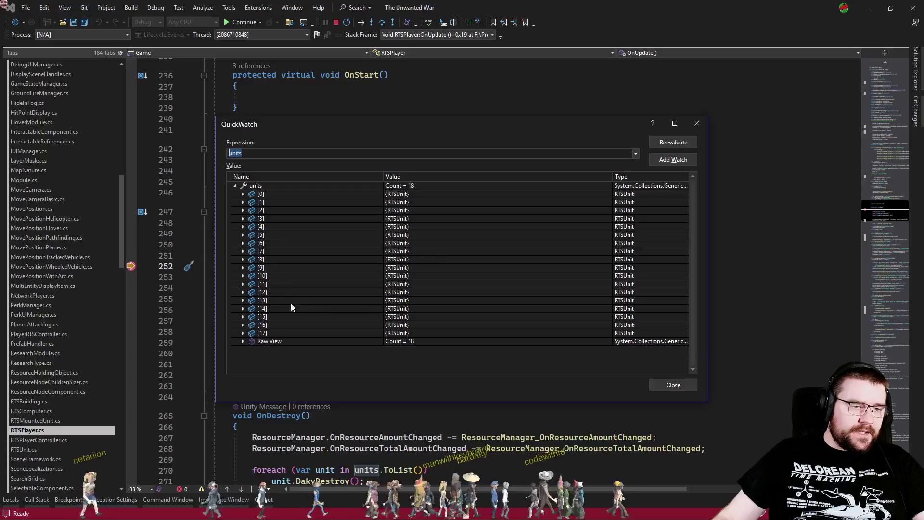
{"action": "left_click", "coordinate": [696, 124]}
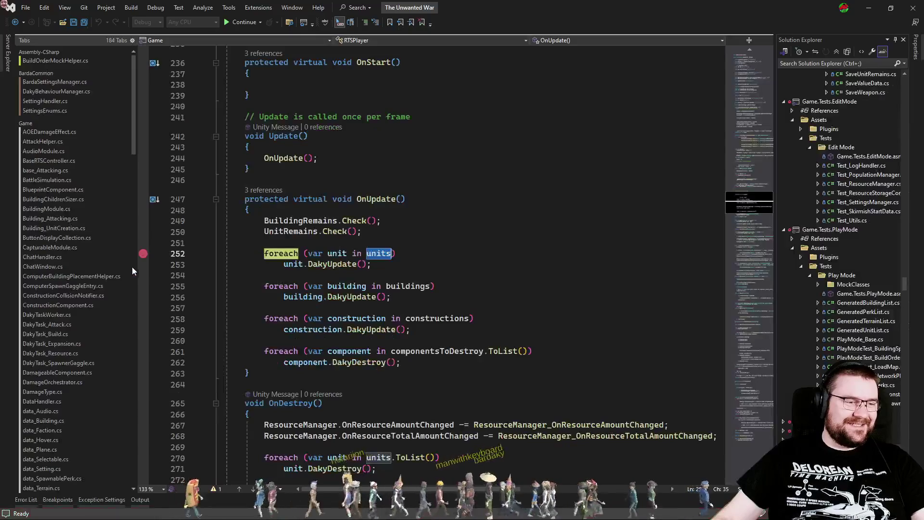
{"action": "left_click", "coordinate": [142, 254]}
Step: Resume the game in Unity, then return to RTSPlayer.cs's buildings loop at line 256
{"action": "key", "text": "F5"}
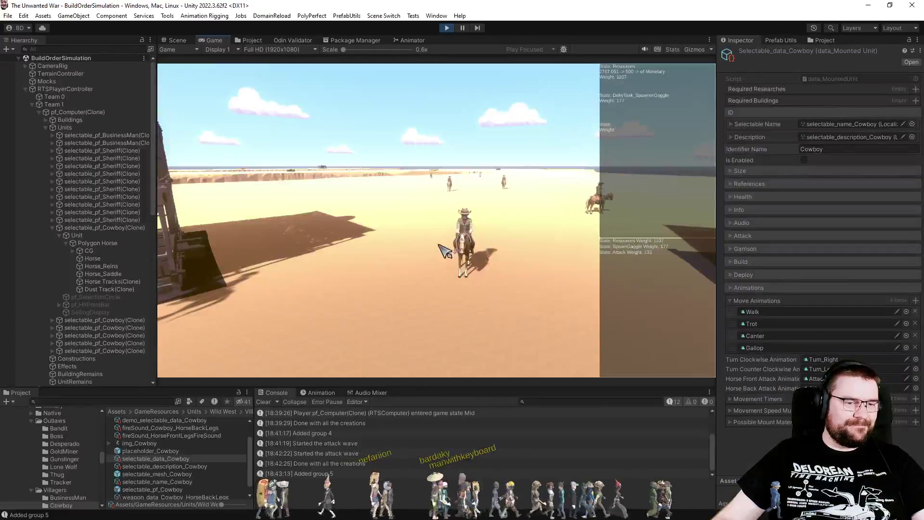
{"action": "left_click", "coordinate": [484, 94]}
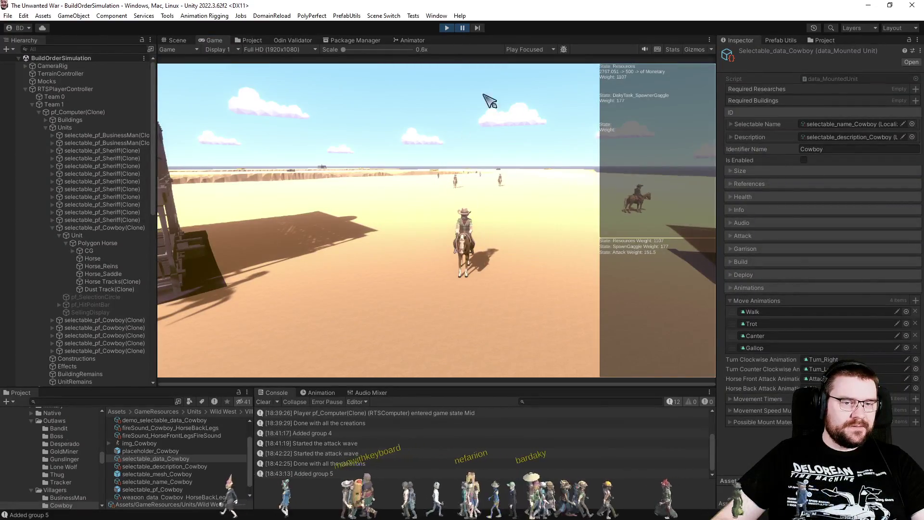
{"action": "key", "text": "alt+Tab"}
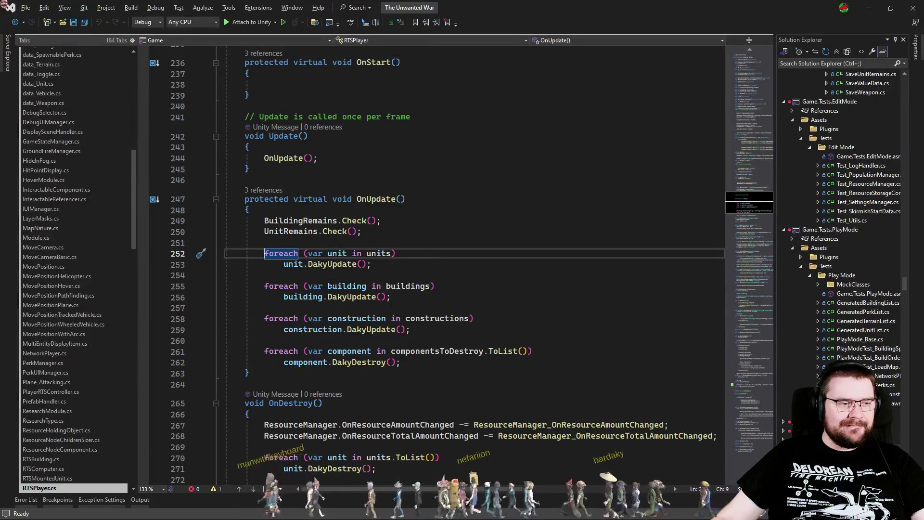
{"action": "left_click", "coordinate": [323, 296]}
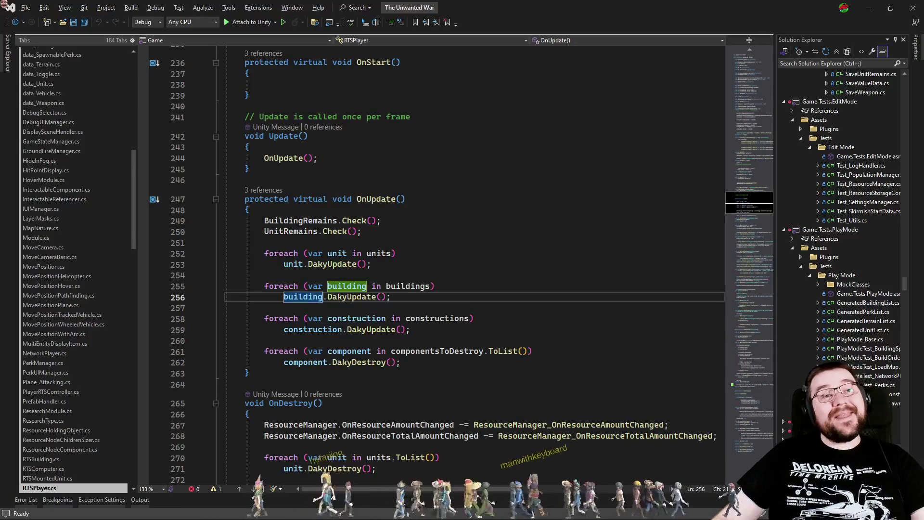
{"action": "scroll", "coordinate": [55, 433], "scroll_direction": "down", "scroll_amount": 4}
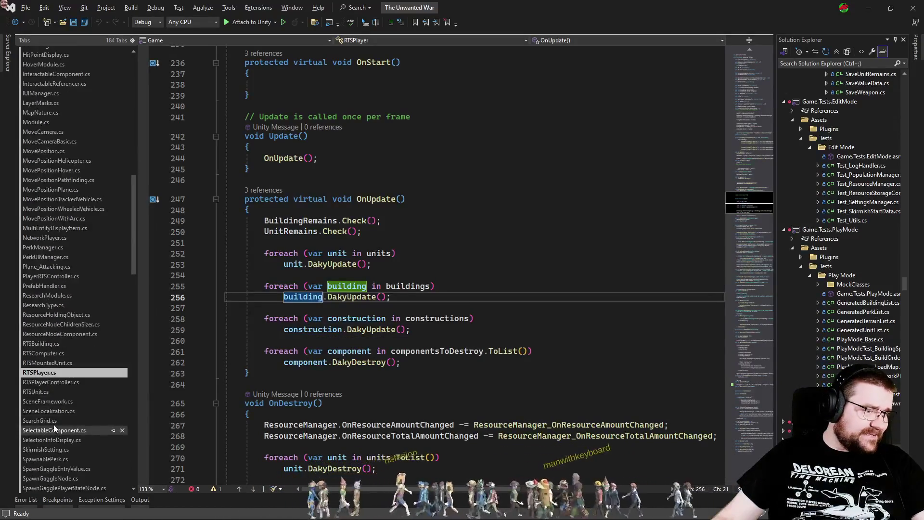
Step: Open RTSUnit.cs and list the 85 references to the RTSUnit class
{"action": "left_click", "coordinate": [70, 382]}
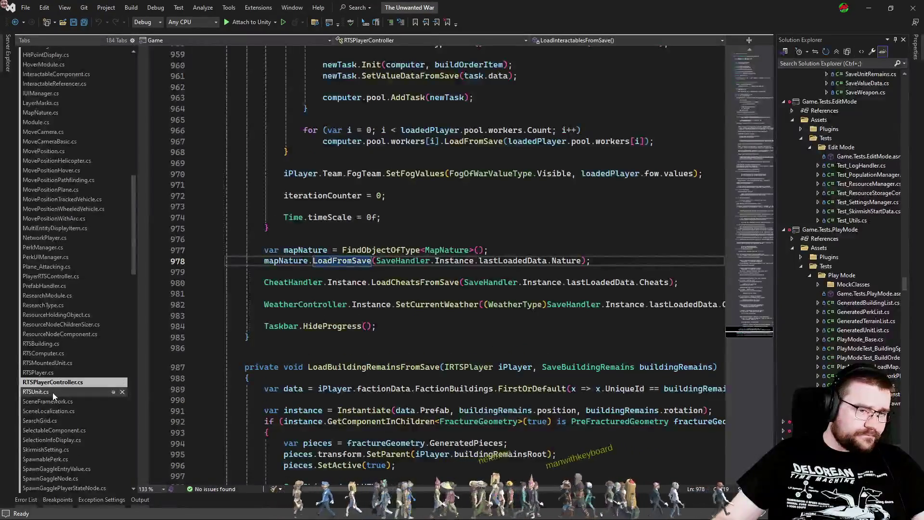
{"action": "left_click", "coordinate": [53, 391]}
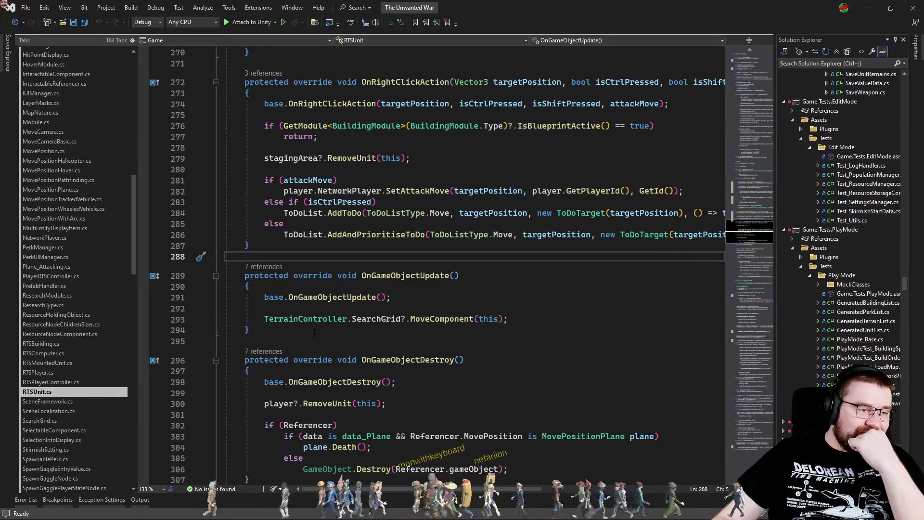
{"action": "scroll", "coordinate": [753, 123], "scroll_direction": "up", "scroll_amount": 20}
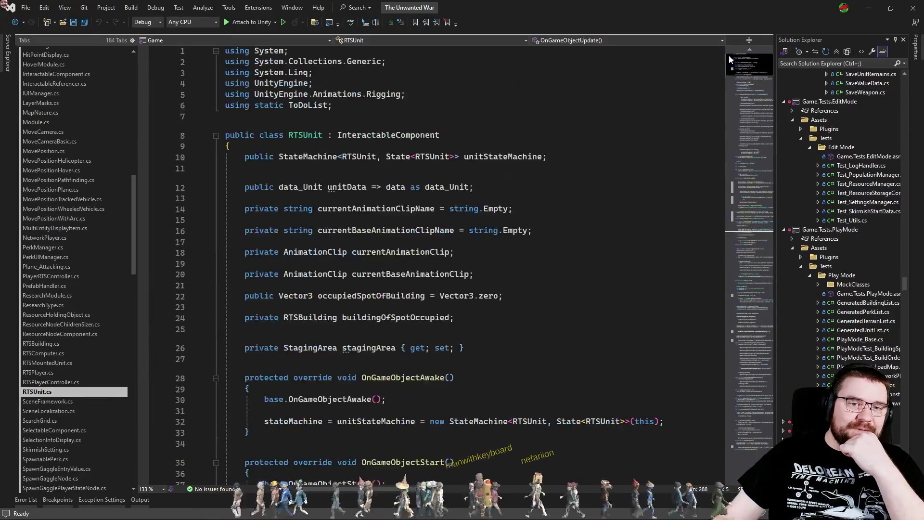
{"action": "left_click", "coordinate": [245, 127]}
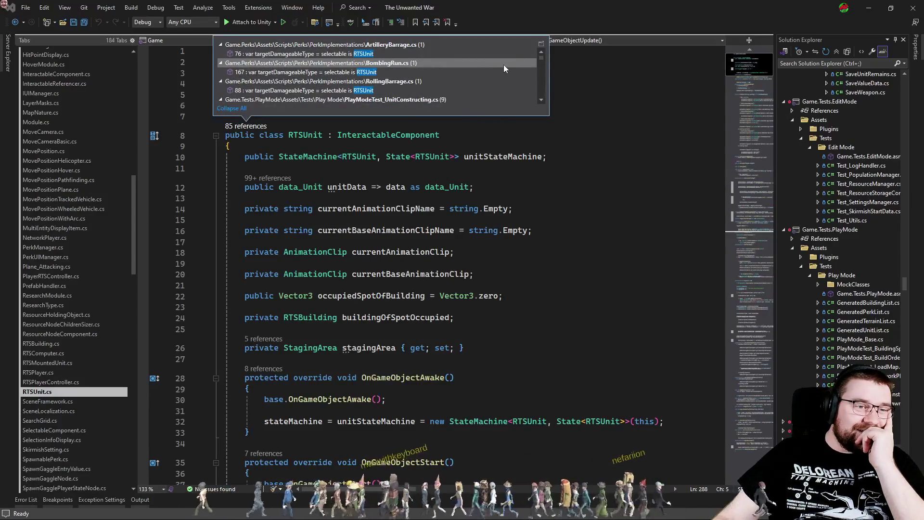
Step: Open the PlayModeTest_UnitSpawning.cs reference at line 87
{"action": "left_click", "coordinate": [358, 44]}
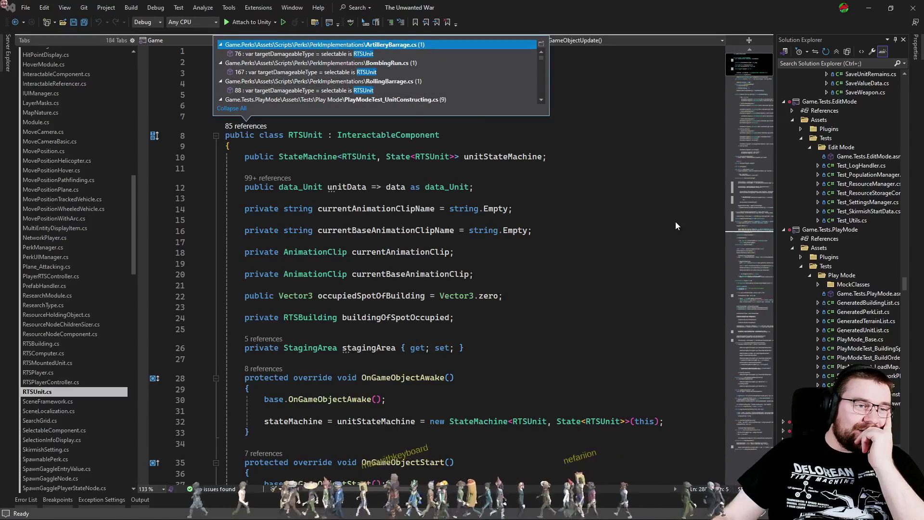
{"action": "key", "text": "Left"}
{"action": "key", "text": "Down"}
{"action": "key", "text": "Left"}
{"action": "key", "text": "Down"}
{"action": "key", "text": "Left"}
{"action": "key", "text": "Down"}
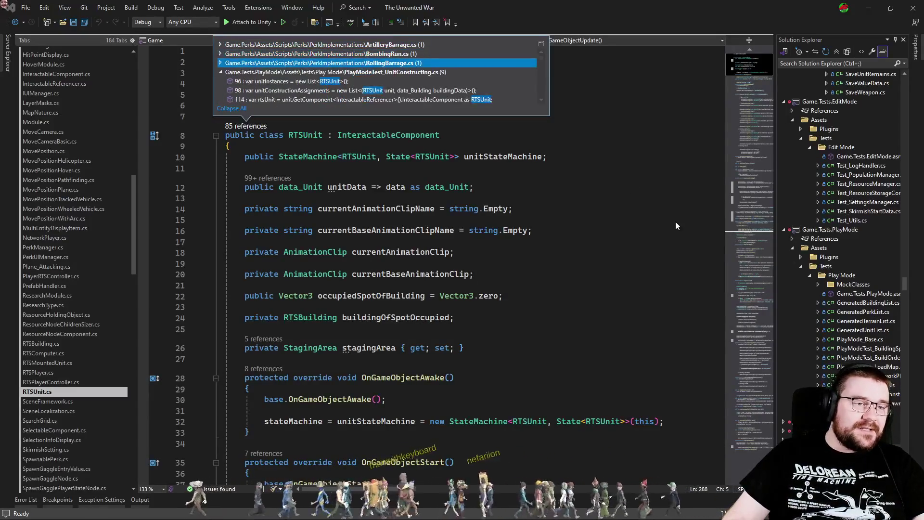
{"action": "key", "text": "Left"}
{"action": "key", "text": "Down"}
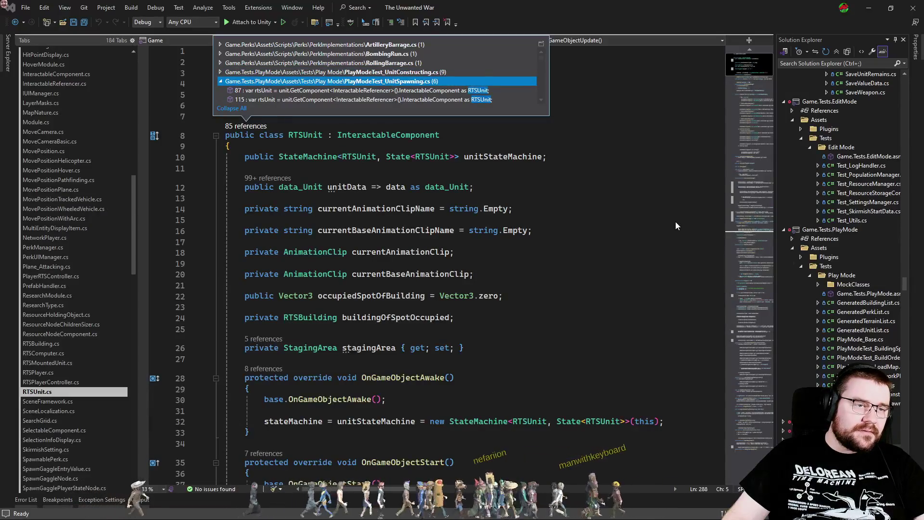
{"action": "key", "text": "Down"}
{"action": "key", "text": "Return"}
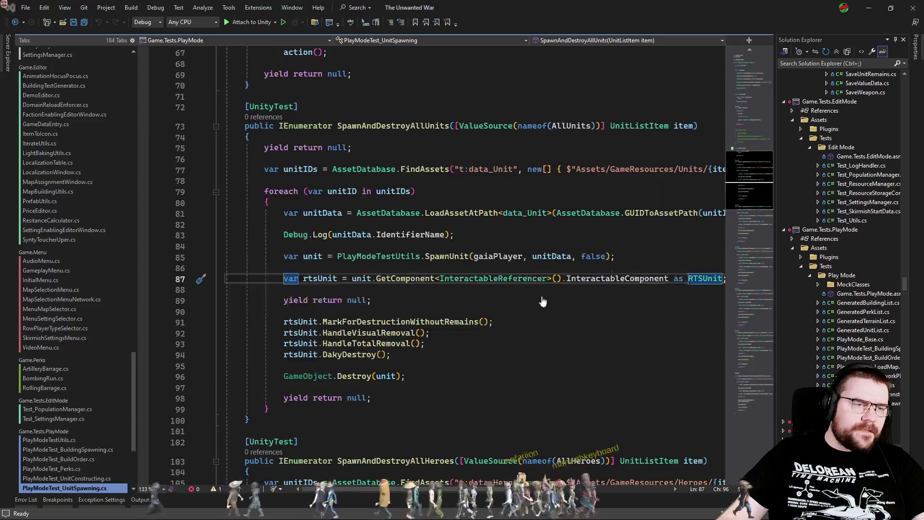
Step: From the RTSUnit references, open RTSPlayer.cs at the AddUnit method
{"action": "key", "text": "F12"}
{"action": "left_click", "coordinate": [247, 126]}
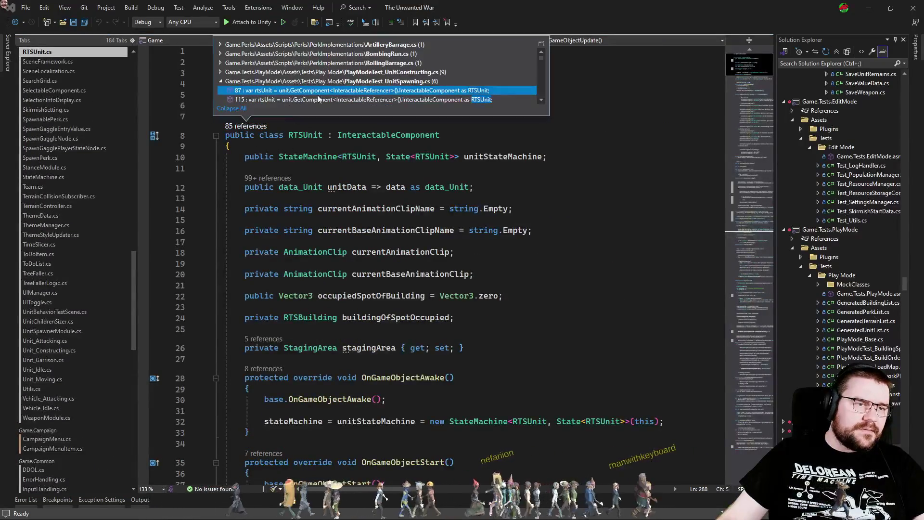
{"action": "key", "text": "Down"}
{"action": "key", "text": "Down"}
{"action": "key", "text": "Down"}
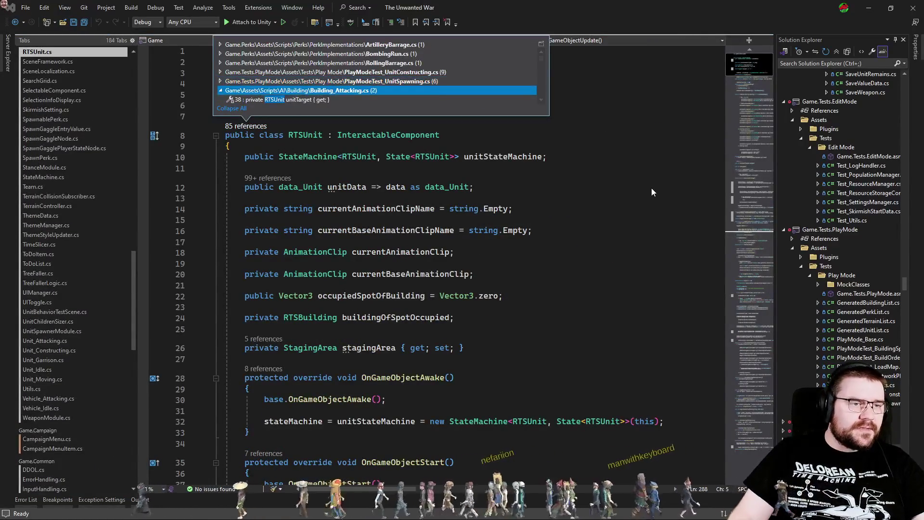
{"action": "key", "text": "Down"}
{"action": "key", "text": "Down"}
{"action": "key", "text": "Down"}
{"action": "key", "text": "Down"}
{"action": "key", "text": "Down"}
{"action": "key", "text": "Down"}
{"action": "key", "text": "Down"}
{"action": "key", "text": "Down"}
{"action": "key", "text": "Down"}
{"action": "key", "text": "Down"}
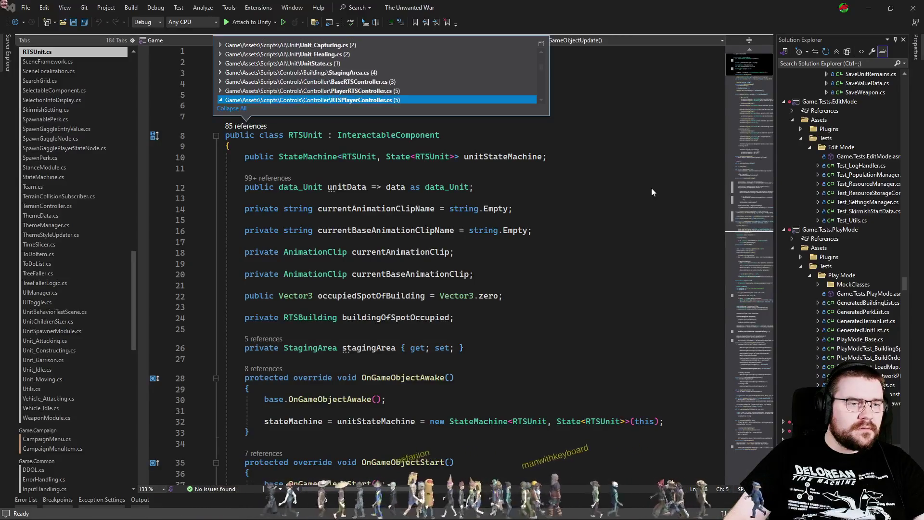
{"action": "key", "text": "Down"}
{"action": "key", "text": "Down"}
{"action": "key", "text": "Down"}
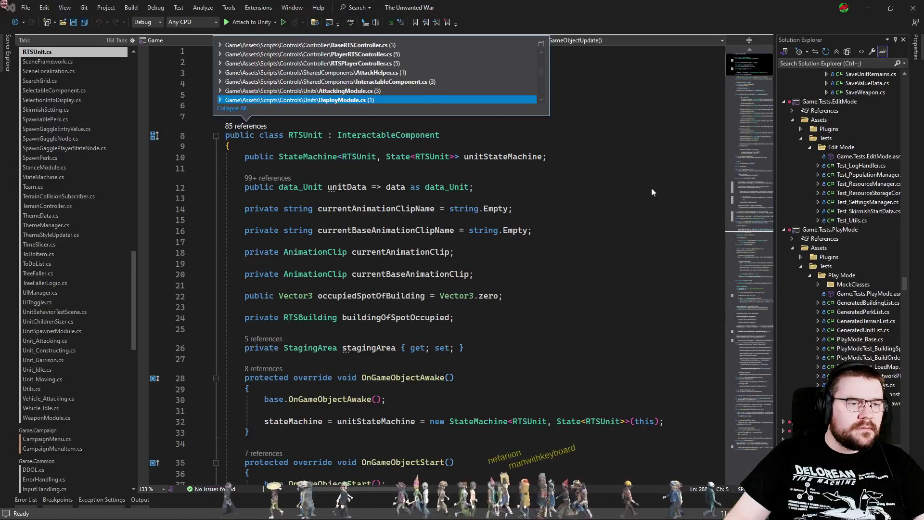
{"action": "key", "text": "Down"}
{"action": "key", "text": "Down"}
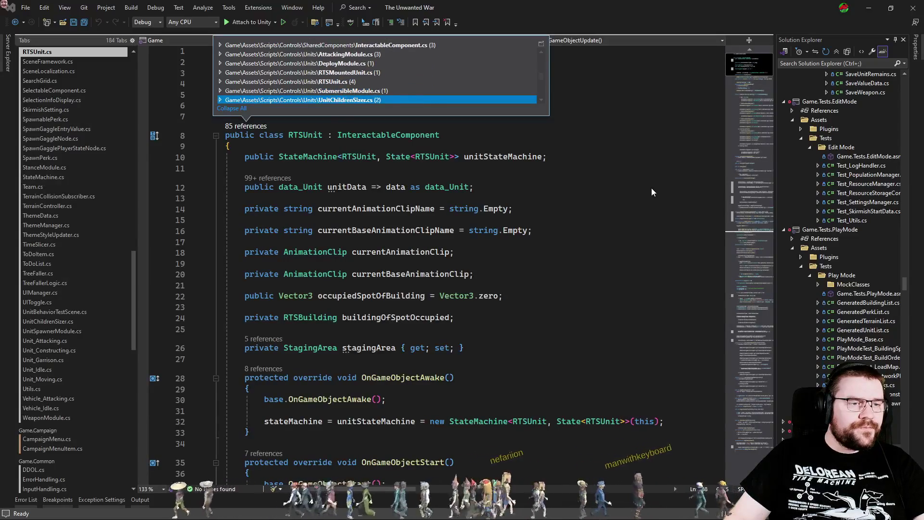
{"action": "key", "text": "Down"}
{"action": "key", "text": "Down"}
{"action": "key", "text": "Down"}
{"action": "key", "text": "Down"}
{"action": "key", "text": "Down"}
{"action": "key", "text": "Down"}
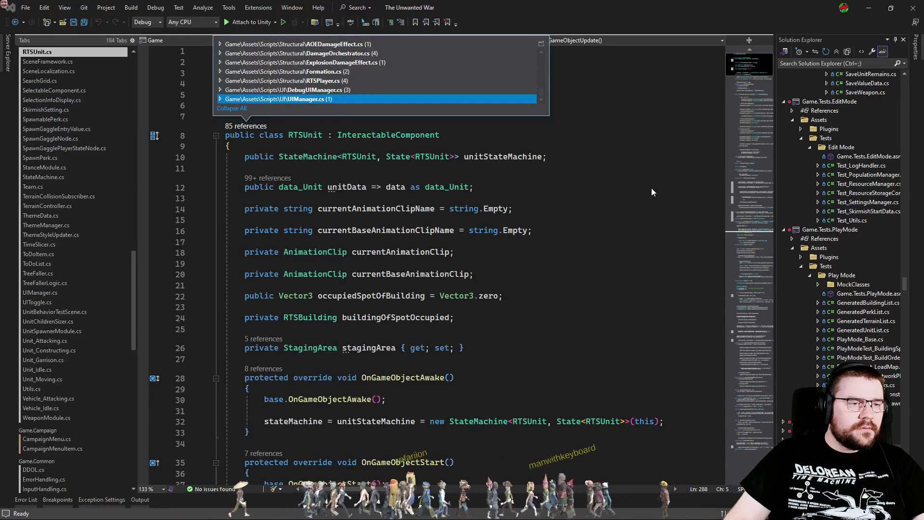
{"action": "key", "text": "Up"}
{"action": "key", "text": "Up"}
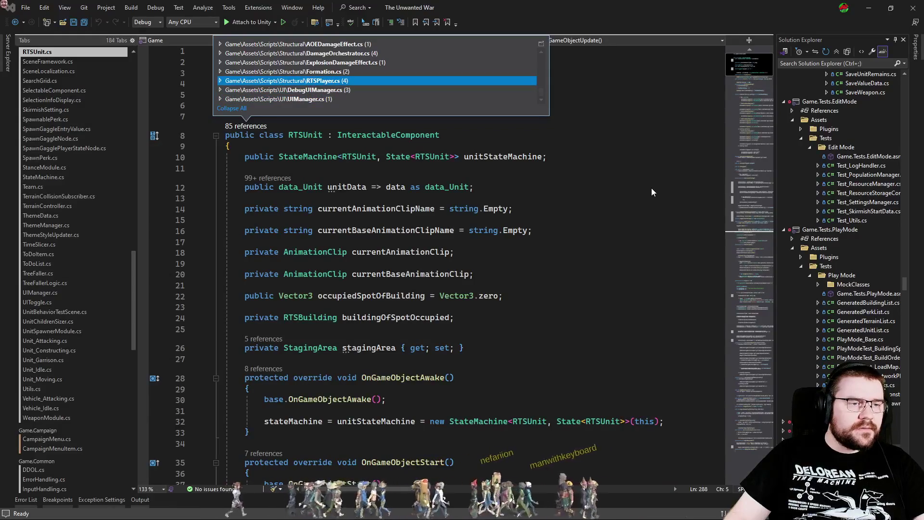
{"action": "key", "text": "Right"}
{"action": "key", "text": "Down"}
{"action": "key", "text": "Down"}
{"action": "key", "text": "Down"}
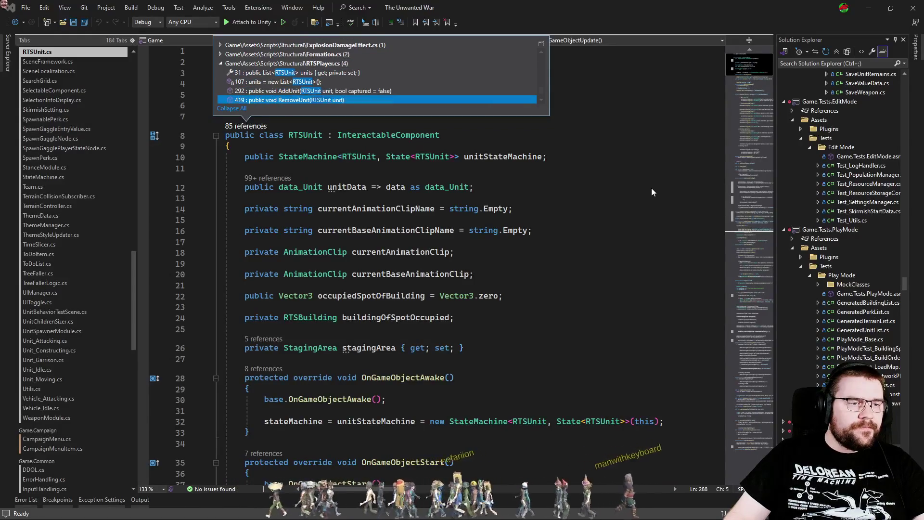
{"action": "key", "text": "Up"}
{"action": "key", "text": "Return"}
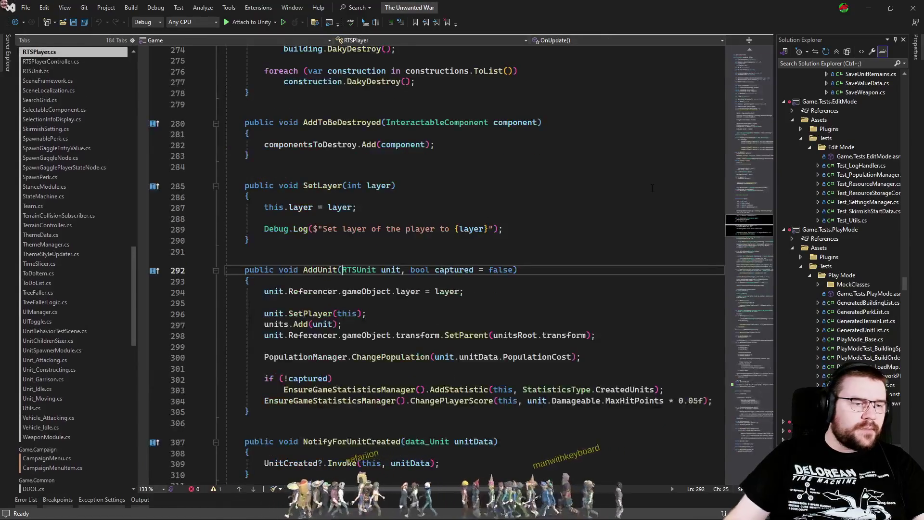
Step: Open the Building_UnitCreation call among AddUnit's 14 callers
{"action": "left_click", "coordinate": [378, 313]}
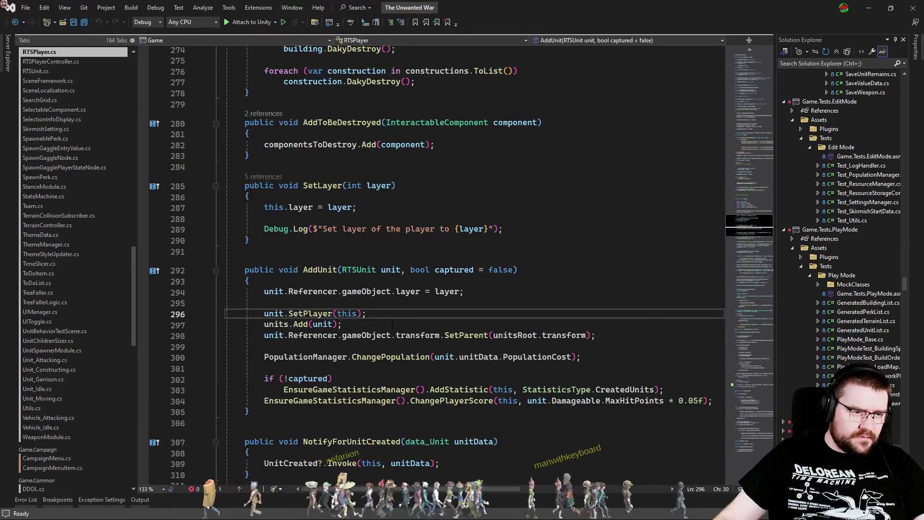
{"action": "left_click", "coordinate": [272, 262]}
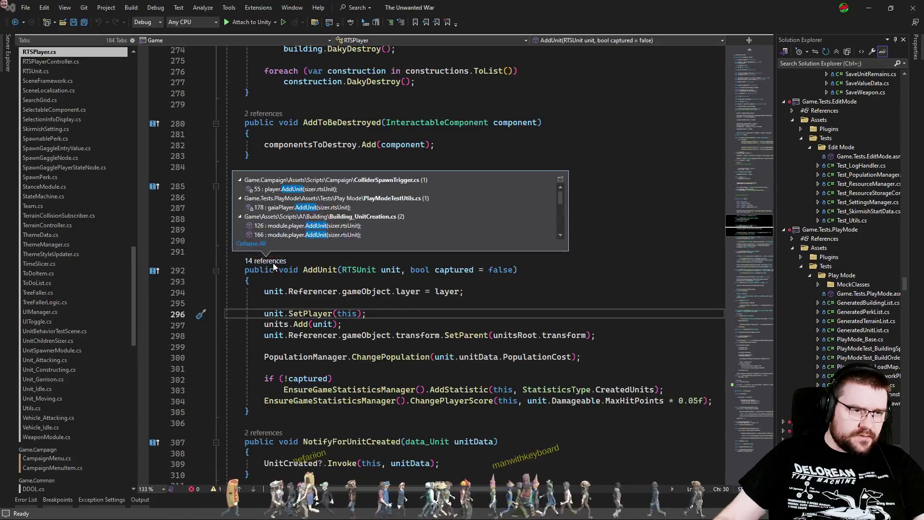
{"action": "double_click", "coordinate": [383, 230]}
{"action": "left_click", "coordinate": [362, 292]}
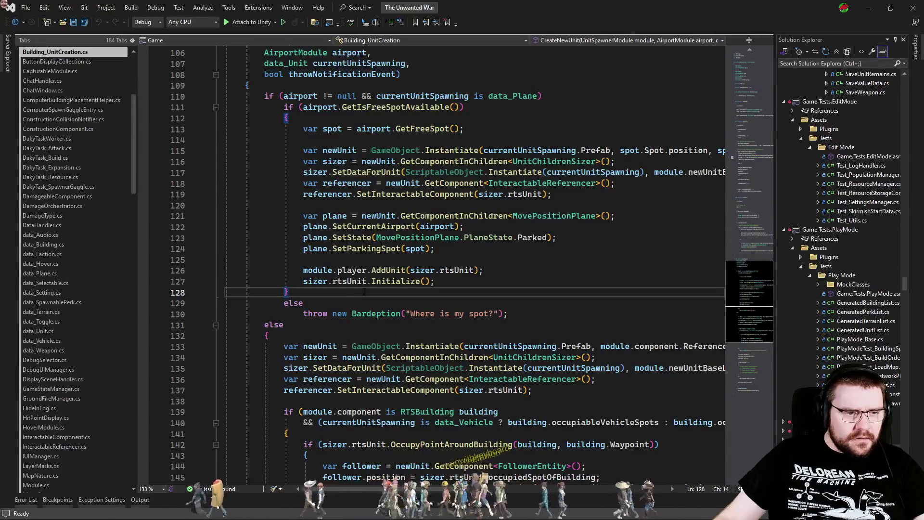
Step: Jump to where rtsUnit is created in UnitChildrenSizer's Awake, line 73, then return to Unity
{"action": "left_click", "coordinate": [454, 271]}
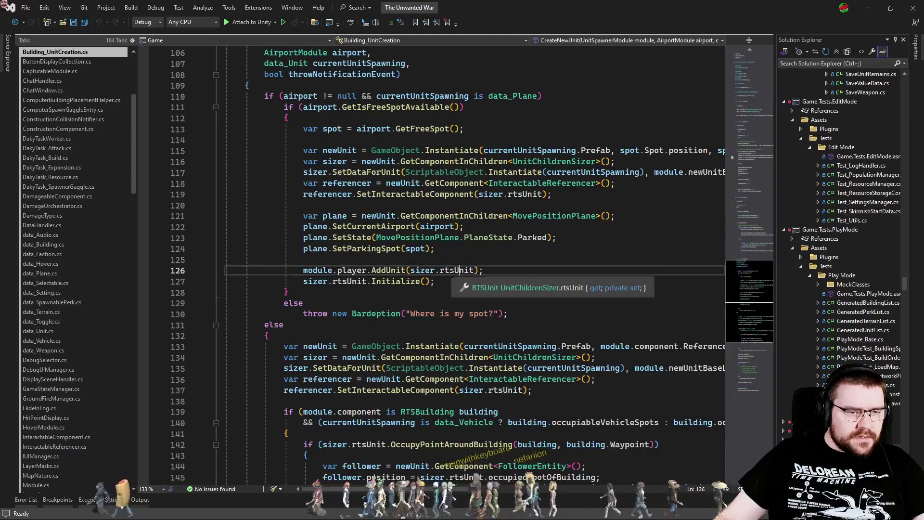
{"action": "key", "text": "F12"}
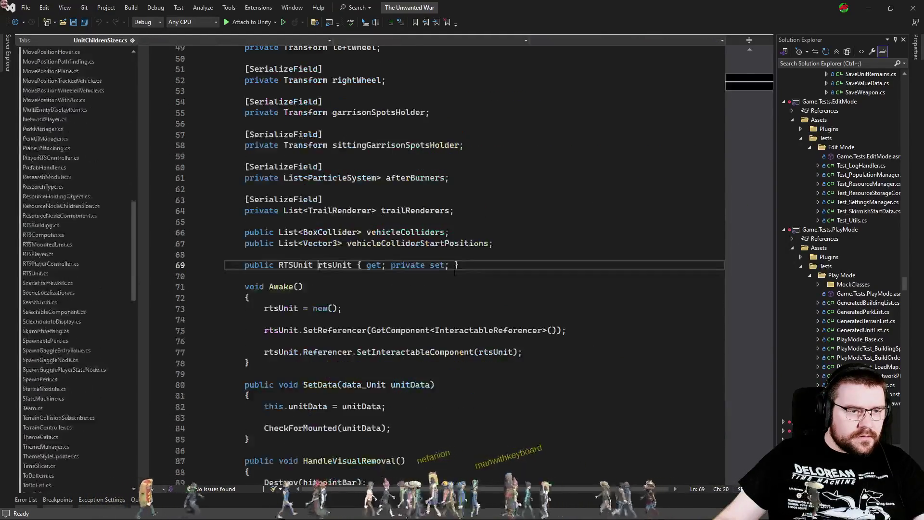
{"action": "left_click_drag", "start_coordinate": [346, 325], "coordinate": [222, 326]}
{"action": "left_click", "coordinate": [226, 335]}
{"action": "left_click", "coordinate": [369, 325]}
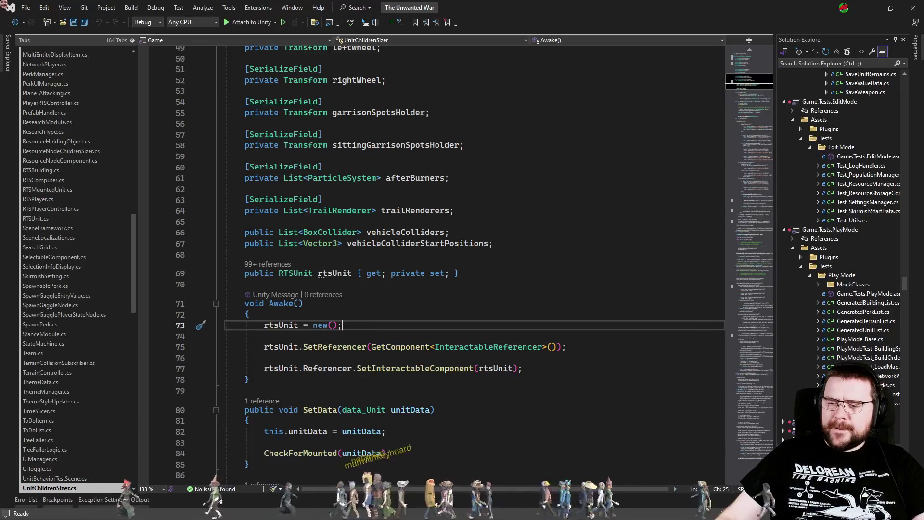
{"action": "key", "text": "alt+Tab"}
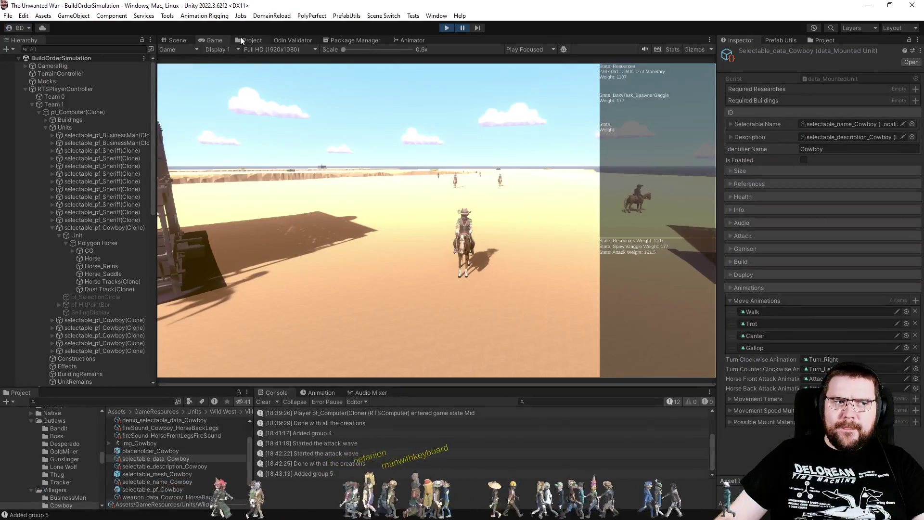
Step: Select the selectable_pf_Cowboy(Clone) and locate its MountedUnitChildrenSizer script
{"action": "left_click", "coordinate": [241, 37]}
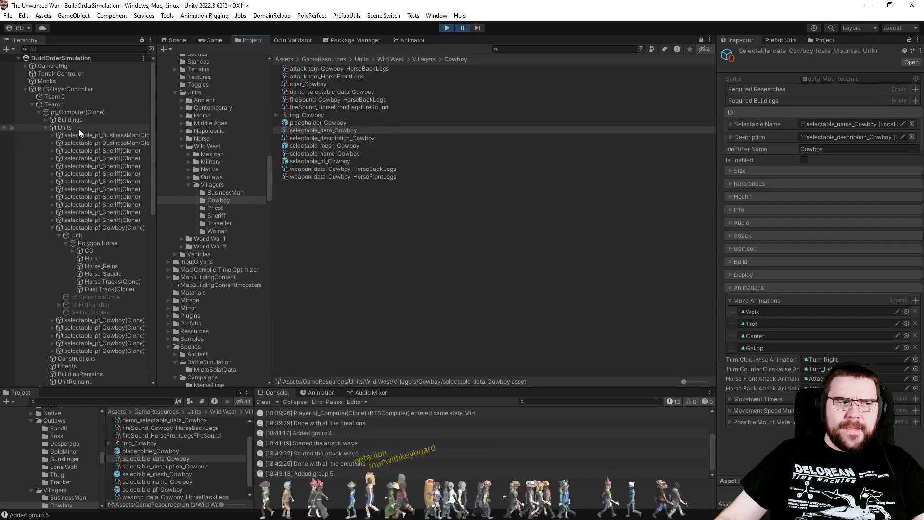
{"action": "left_click", "coordinate": [101, 229]}
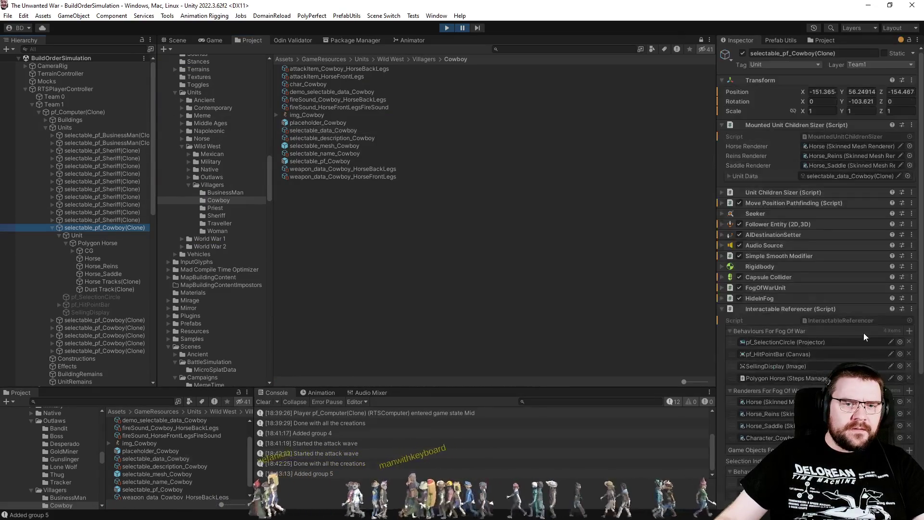
{"action": "left_click", "coordinate": [830, 136]}
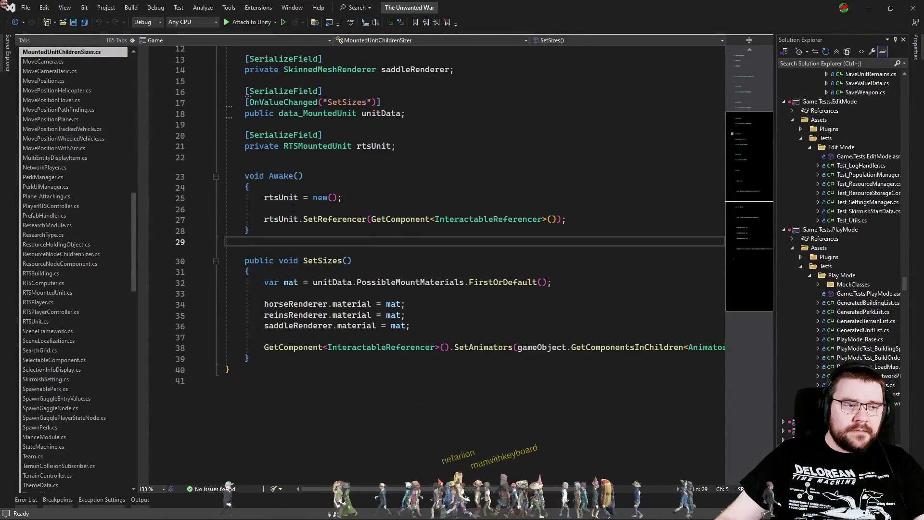
Step: Set a breakpoint at the start of MountedUnitChildrenSizer's Awake
{"action": "scroll", "coordinate": [428, 310], "scroll_direction": "up", "scroll_amount": 2}
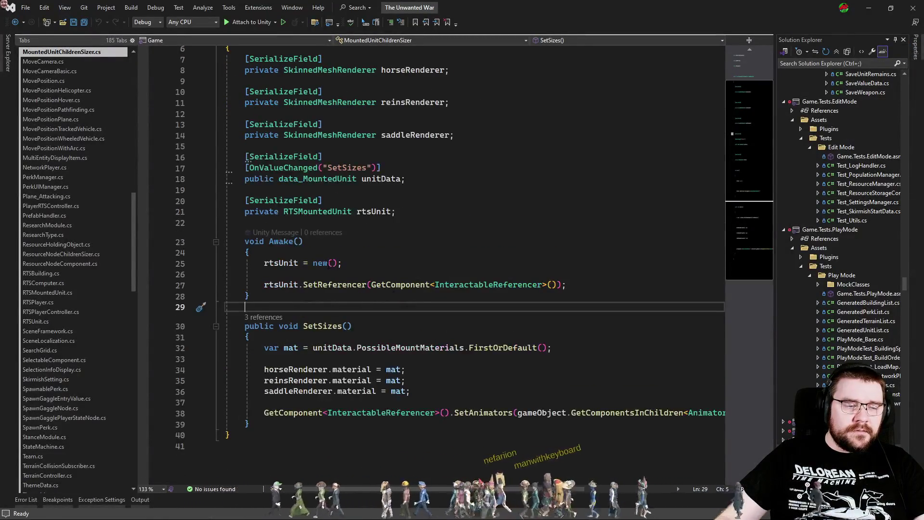
{"action": "left_click", "coordinate": [144, 253]}
{"action": "scroll", "coordinate": [468, 274], "scroll_direction": "up", "scroll_amount": 2}
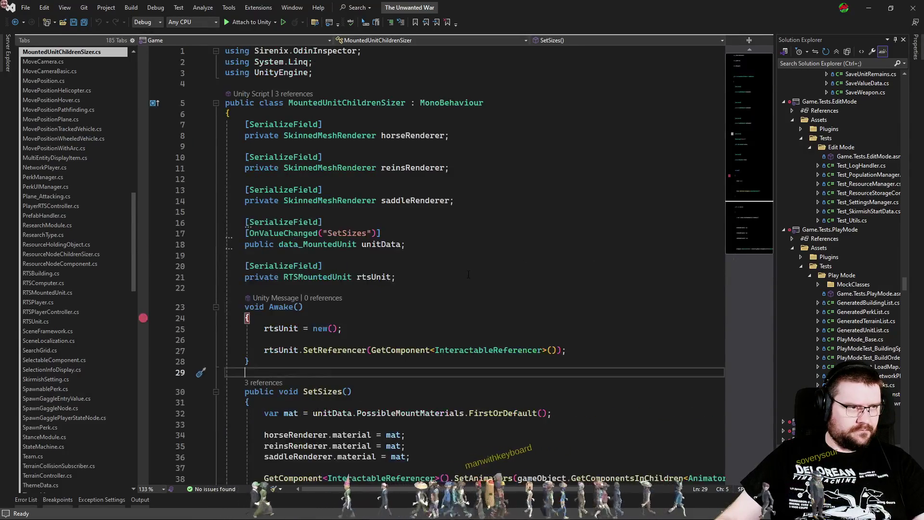
Step: Reopen the MountedUnitChildrenSizer script's code from the Unity Inspector
{"action": "key", "text": "alt+Tab"}
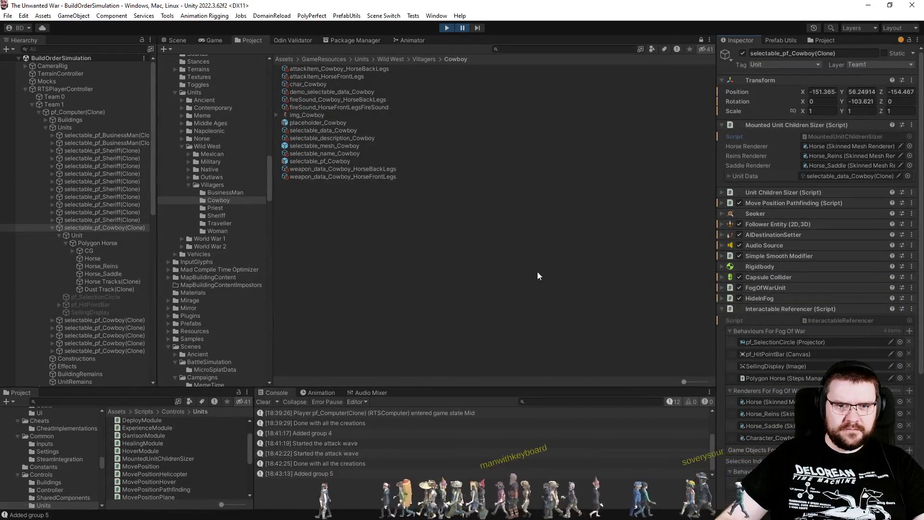
{"action": "left_click", "coordinate": [845, 137]}
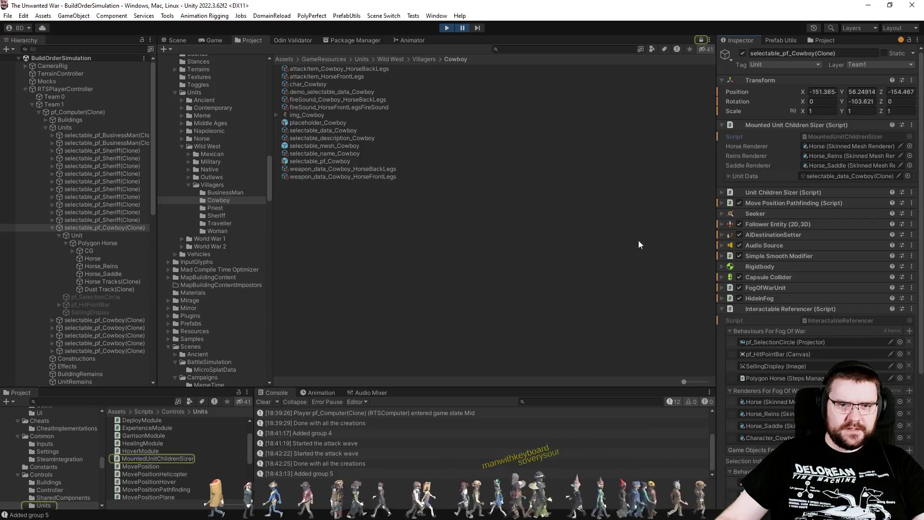
{"action": "double_click", "coordinate": [866, 136]}
{"action": "key", "text": "alt+Tab"}
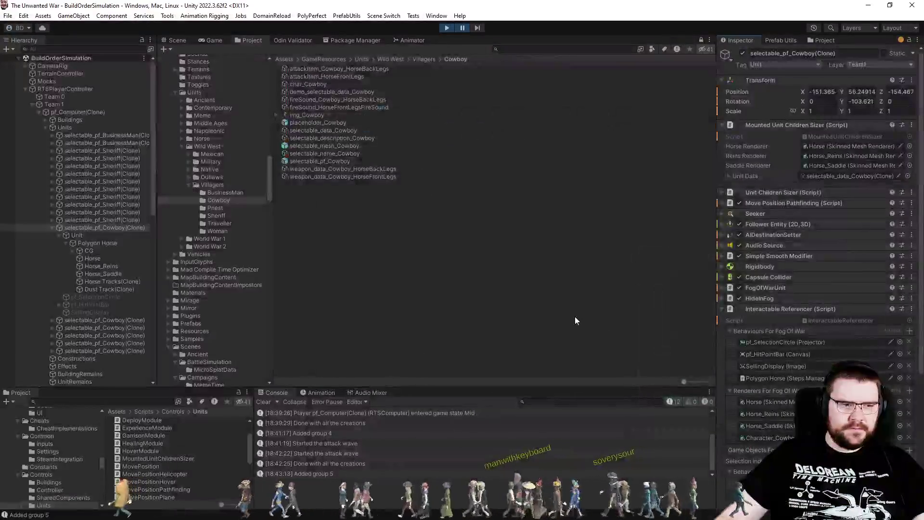
{"action": "key", "text": "alt+Tab"}
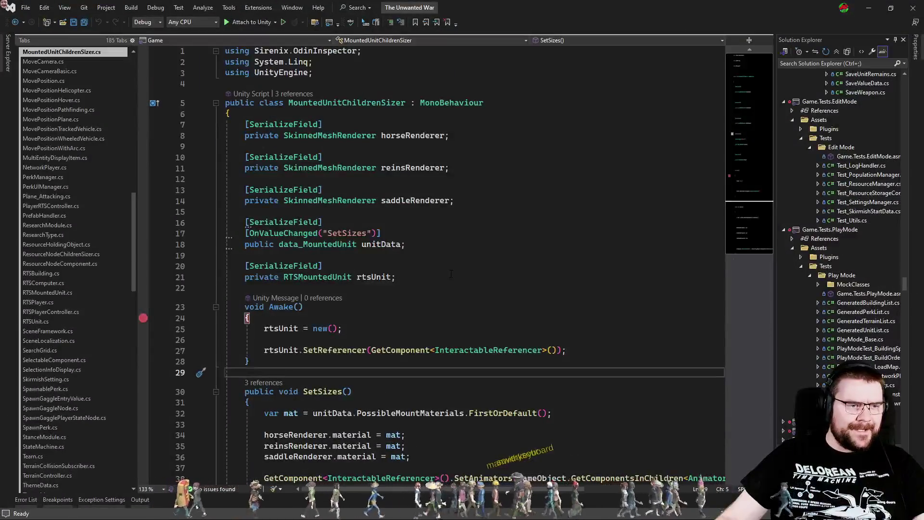
{"action": "scroll", "coordinate": [451, 273], "scroll_direction": "down", "scroll_amount": 5}
{"action": "scroll", "coordinate": [451, 274], "scroll_direction": "up", "scroll_amount": 5}
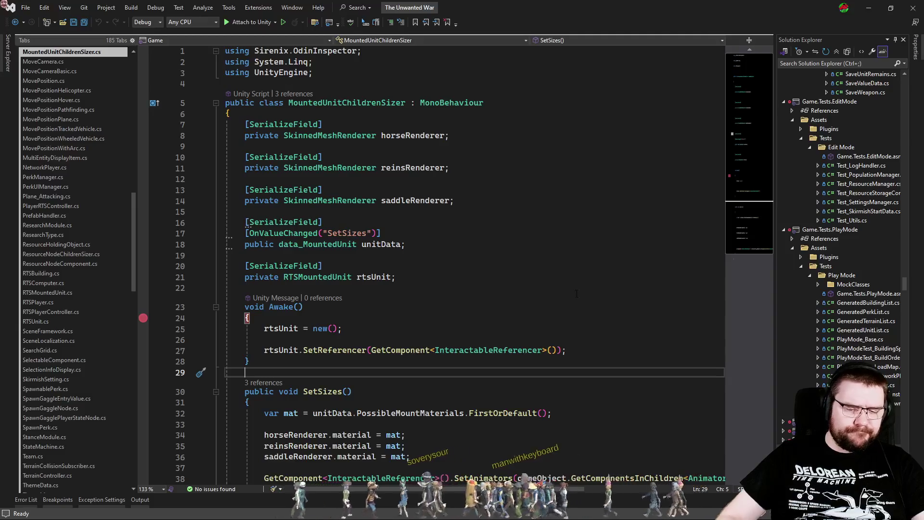
Step: Look up the RTSMountedUnit class via Ctrl+T, then switch to RTSPlayer.cs
{"action": "key", "text": "ctrl+t"}
{"action": "type", "text": "RTSMountedUnit"}
{"action": "key", "text": "Return"}
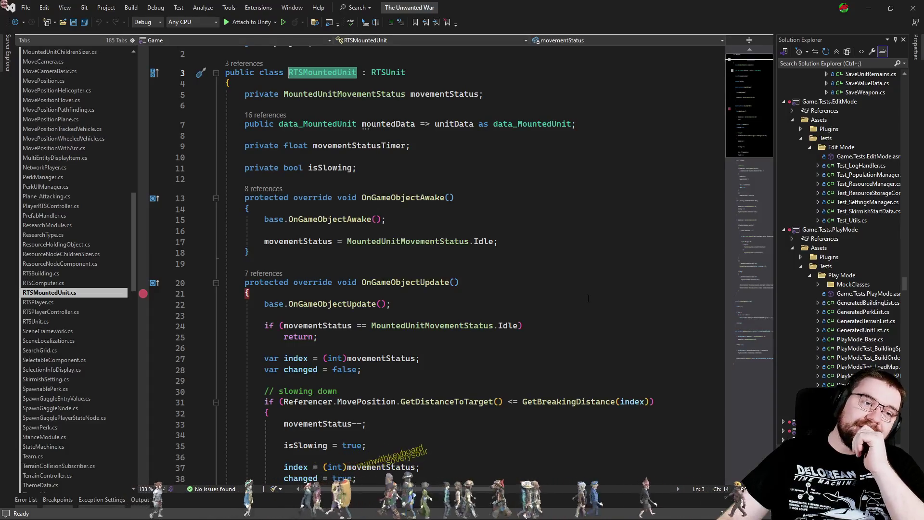
{"action": "left_click", "coordinate": [39, 302]}
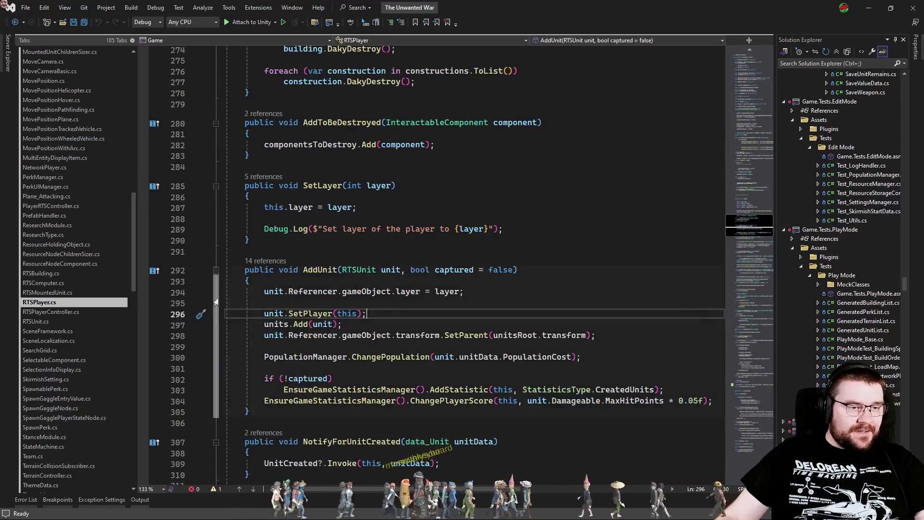
Step: Search RTSPlayer.cs for 'update' to reach the OnUpdate method
{"action": "key", "text": "ctrl+Tab"}
{"action": "key", "text": "ctrl+shift+Tab"}
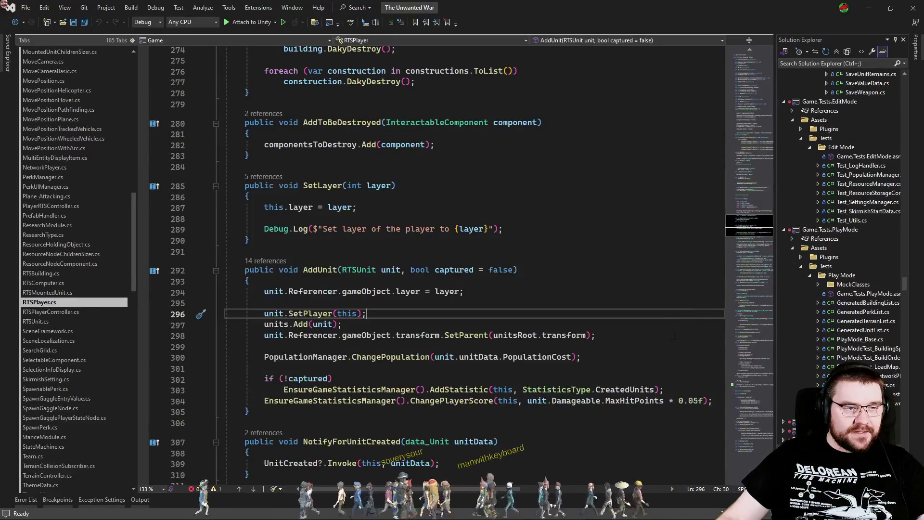
{"action": "key", "text": "ctrl+f"}
{"action": "type", "text": "update"}
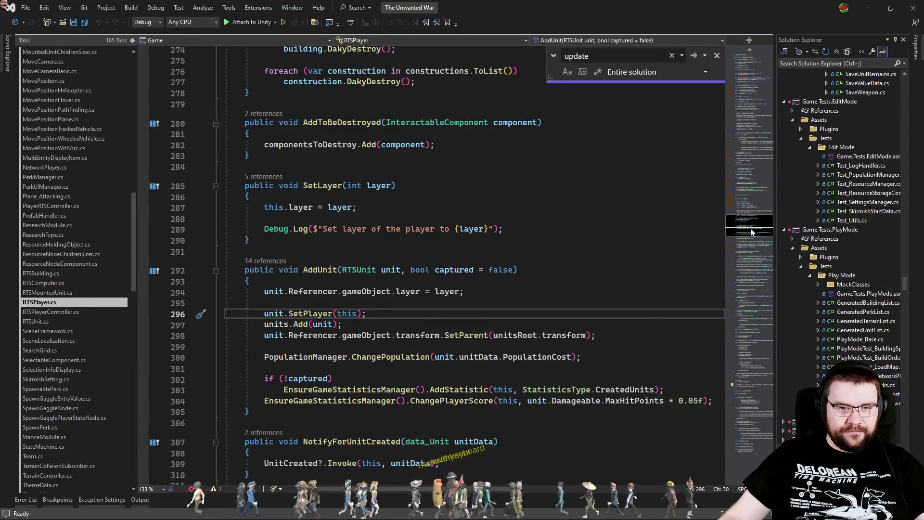
{"action": "key", "text": "Return"}
{"action": "left_click", "coordinate": [529, 276]}
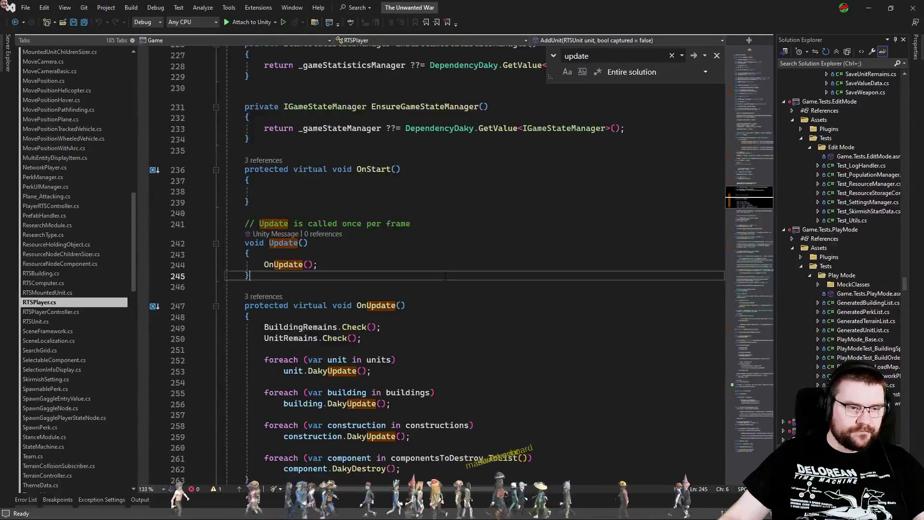
{"action": "key", "text": "Escape"}
Step: Set a breakpoint on the units loop at line 252, attach to Unity, and continue
{"action": "left_click", "coordinate": [149, 365]}
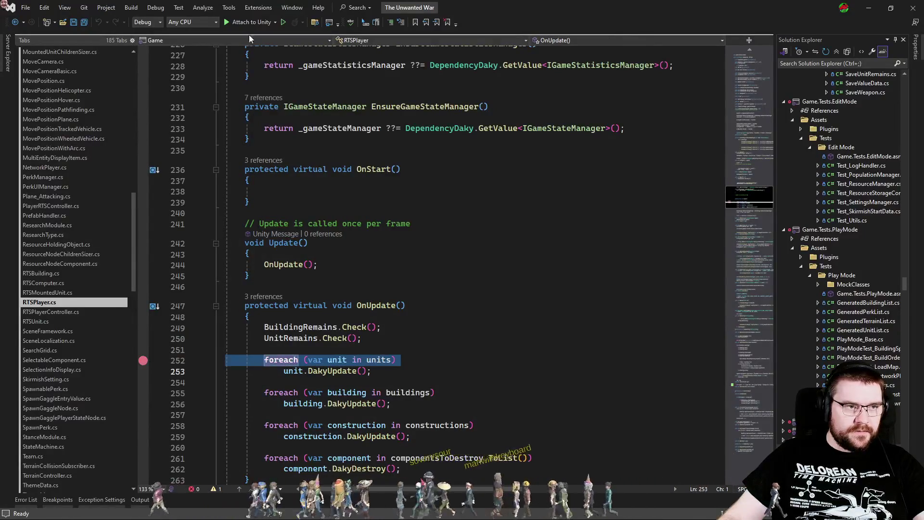
{"action": "key", "text": "F5"}
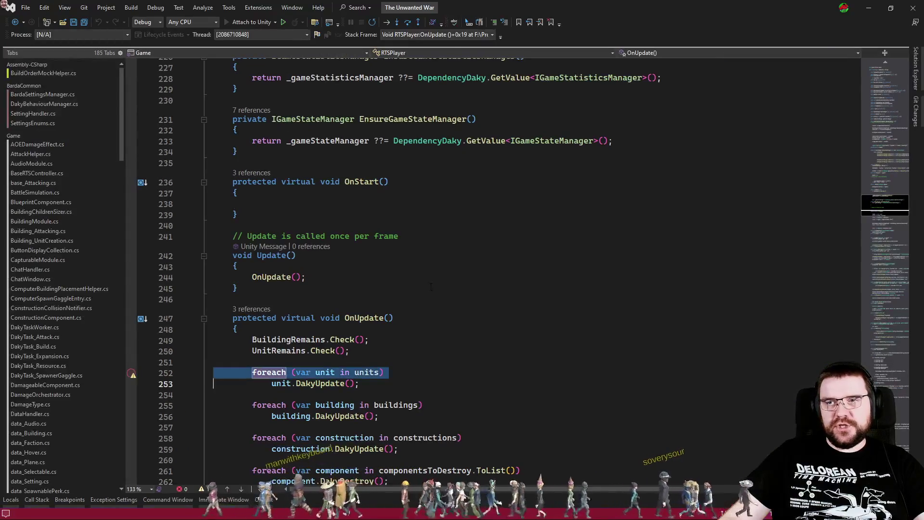
{"action": "scroll", "coordinate": [430, 290], "scroll_direction": "down", "scroll_amount": 5}
{"action": "left_click", "coordinate": [448, 301]}
{"action": "key", "text": "F5"}
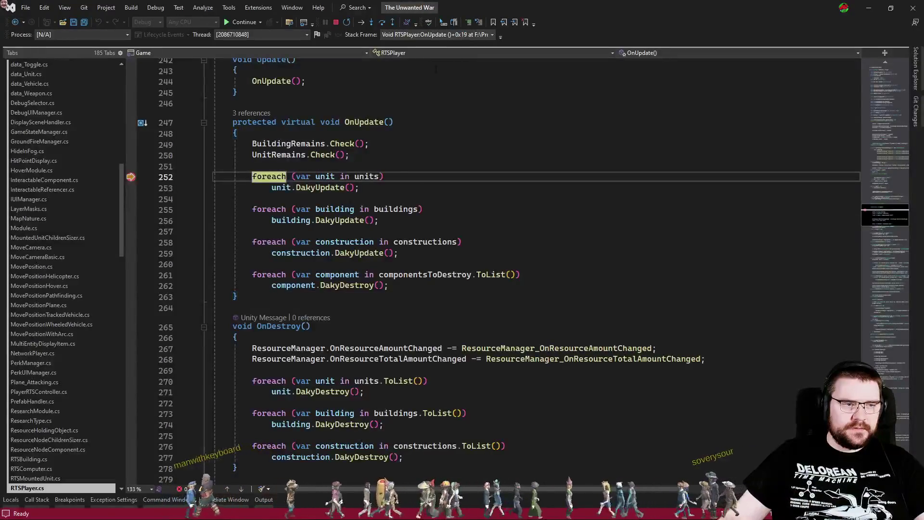
Step: Resume from the breakpoint so execution pauses again at the units loop on line 252
{"action": "mouse_move", "coordinate": [359, 177]}
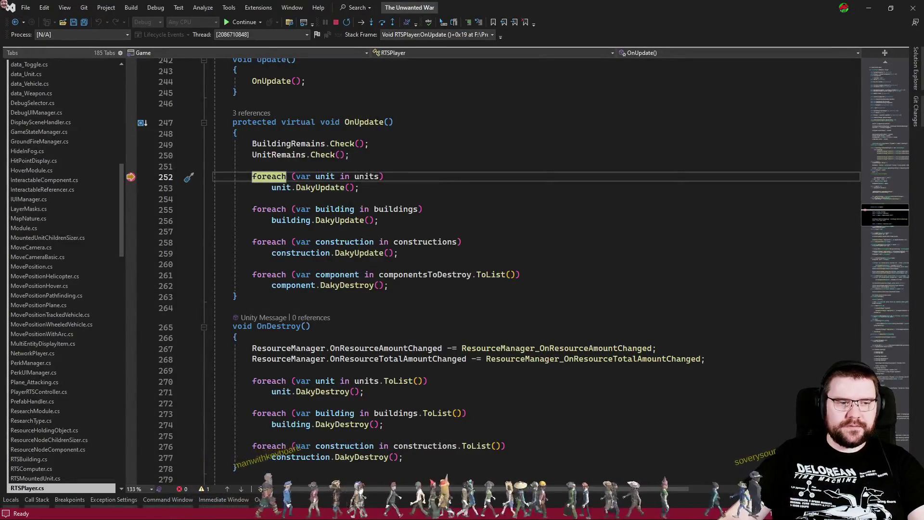
{"action": "key", "text": "F5"}
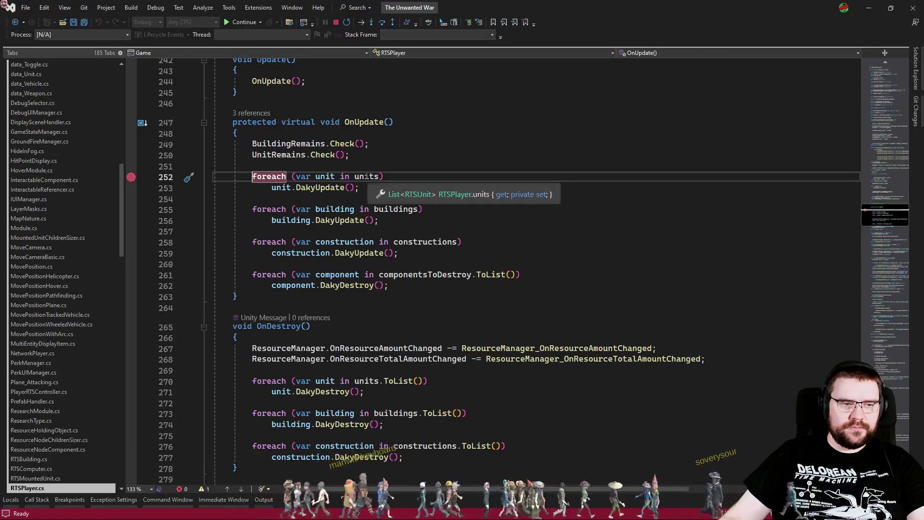
{"action": "left_click", "coordinate": [396, 165]}
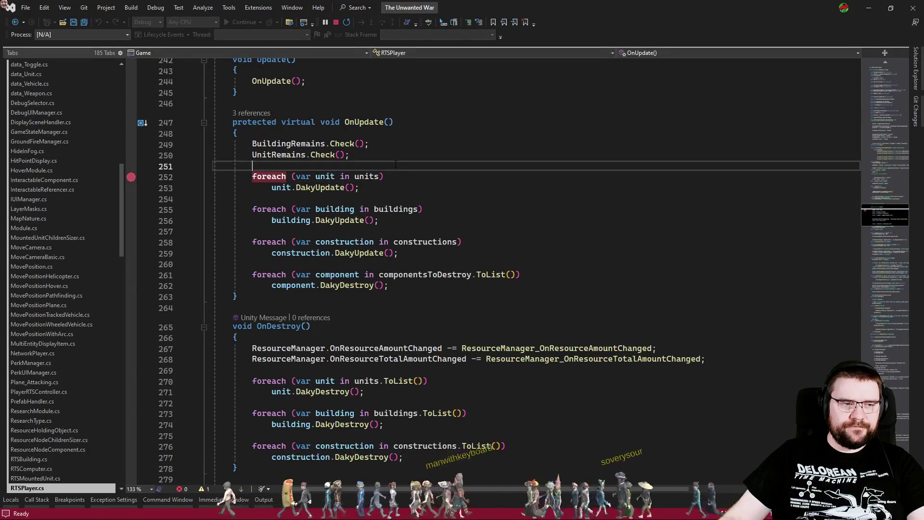
{"action": "left_click", "coordinate": [393, 156]}
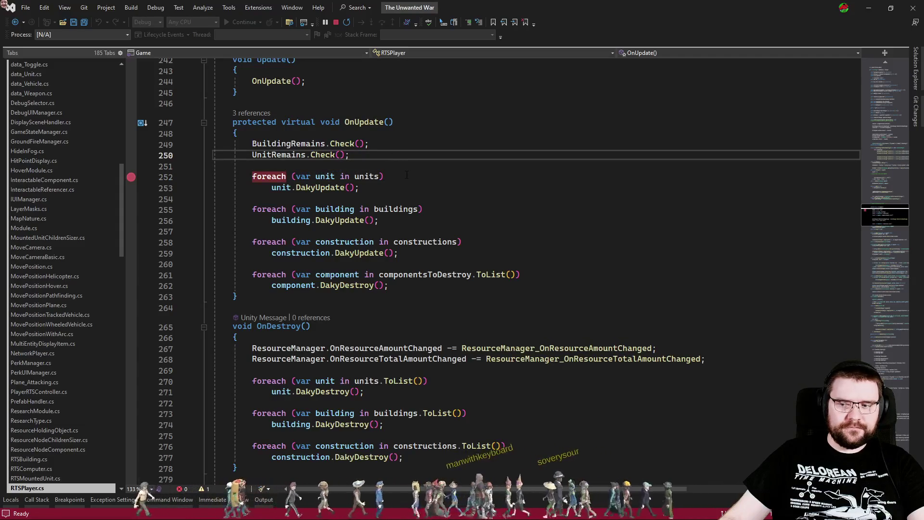
{"action": "left_click", "coordinate": [407, 175]}
{"action": "key", "text": "alt+Tab"}
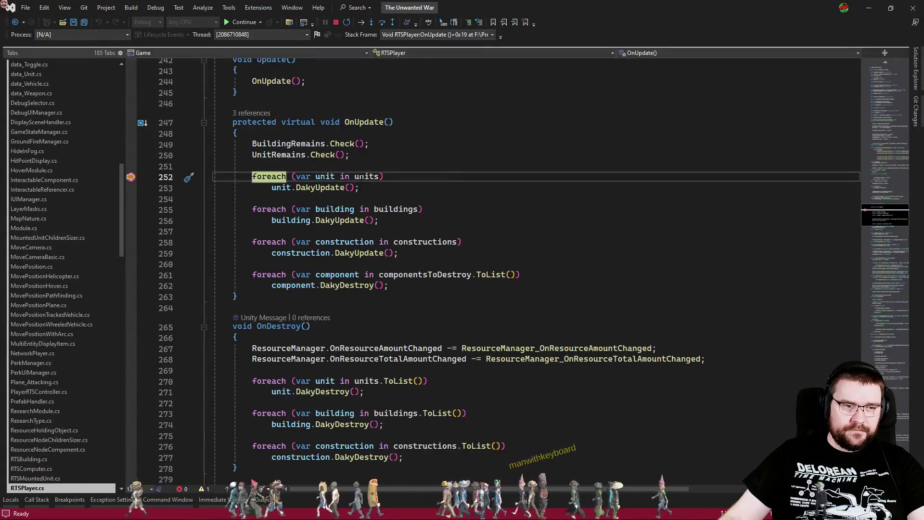
Step: Confirm units holds 18 entries with [17] a Cowboy, then open a QuickWatch on units
{"action": "mouse_move", "coordinate": [362, 176]}
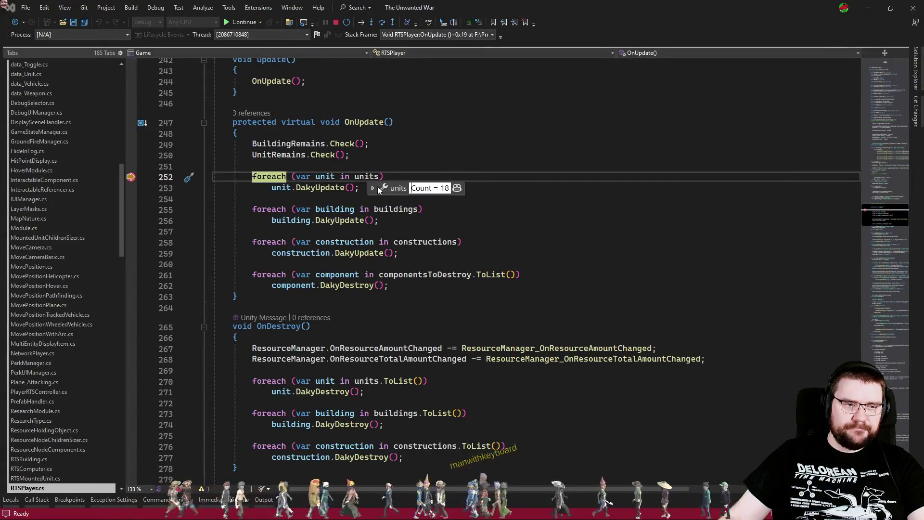
{"action": "scroll", "coordinate": [391, 356], "scroll_direction": "down", "scroll_amount": 2}
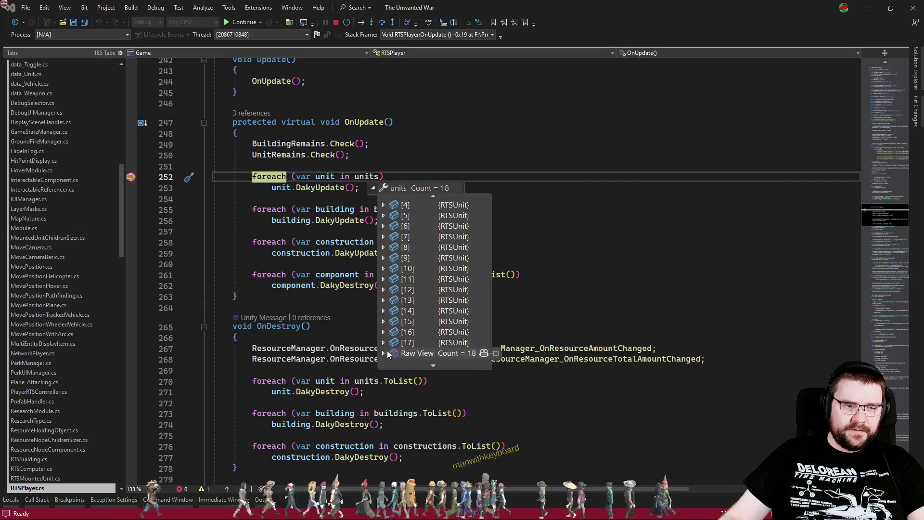
{"action": "left_click", "coordinate": [384, 342]}
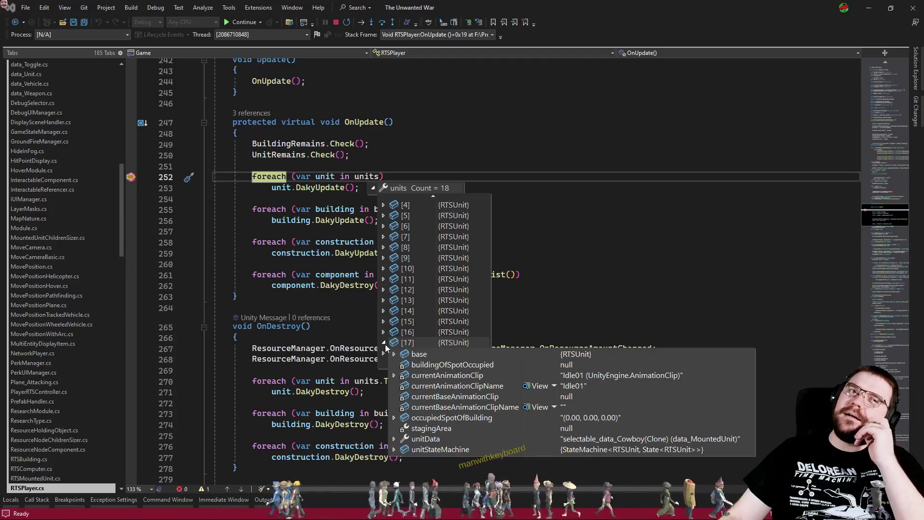
{"action": "left_click", "coordinate": [337, 326]}
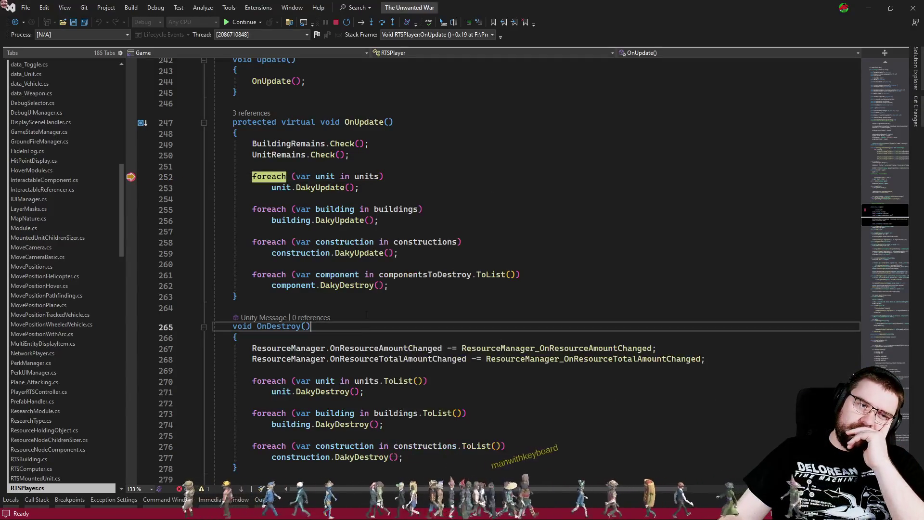
{"action": "double_click", "coordinate": [367, 176]}
{"action": "key", "text": "shift+F9"}
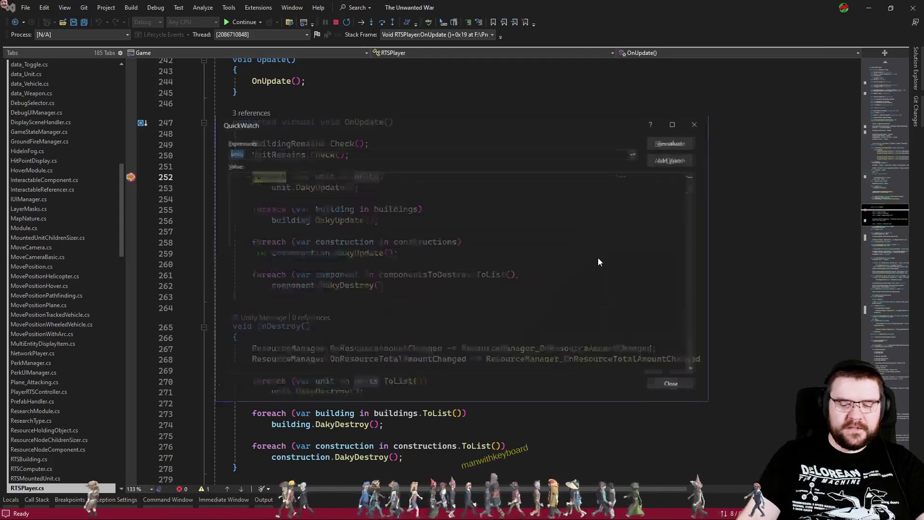
Step: Evaluate units[17], then 'units[17] is RTSMountedUnit', which returns false, and close QuickWatch
{"action": "type", "text": "[17"}
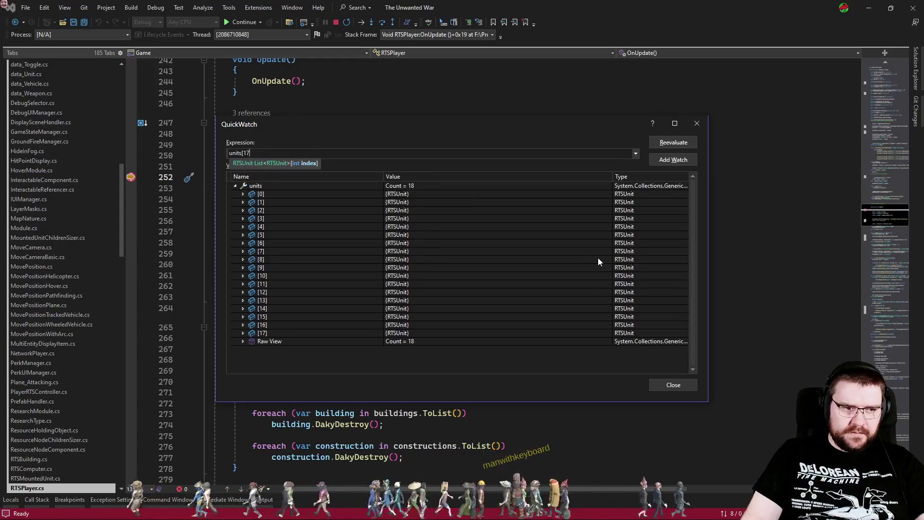
{"action": "type", "text": "]"}
{"action": "key", "text": "Return"}
{"action": "type", "text": "is RtsMo"}
{"action": "key", "text": "Tab"}
{"action": "key", "text": "Return"}
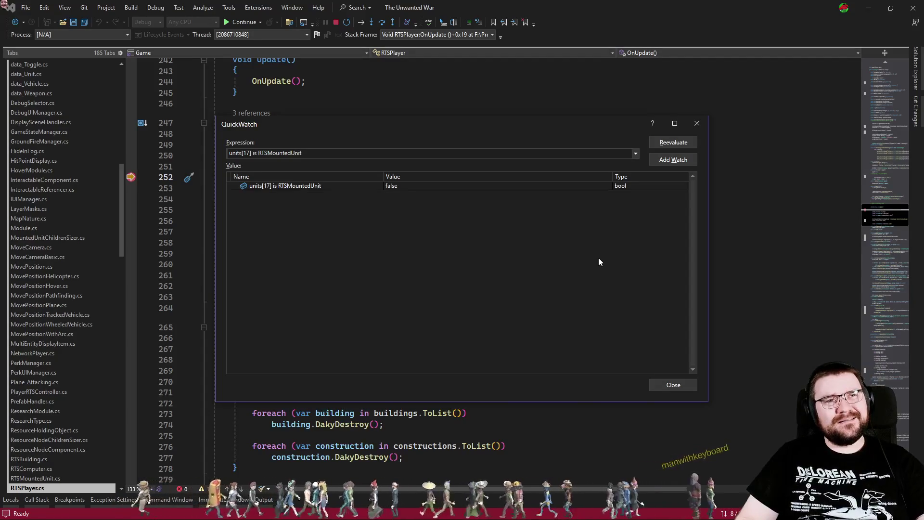
{"action": "key", "text": "Escape"}
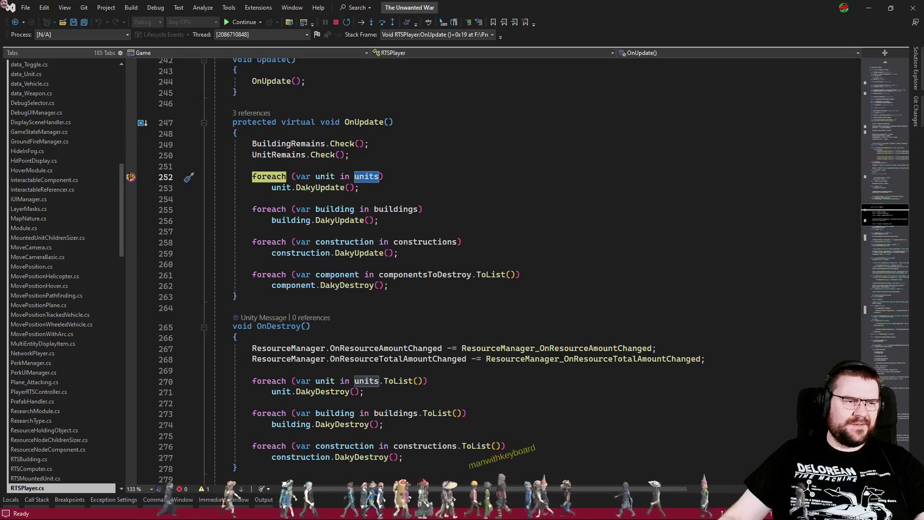
{"action": "key", "text": "ctrl+Tab"}
{"action": "key", "text": "ctrl+Tab"}
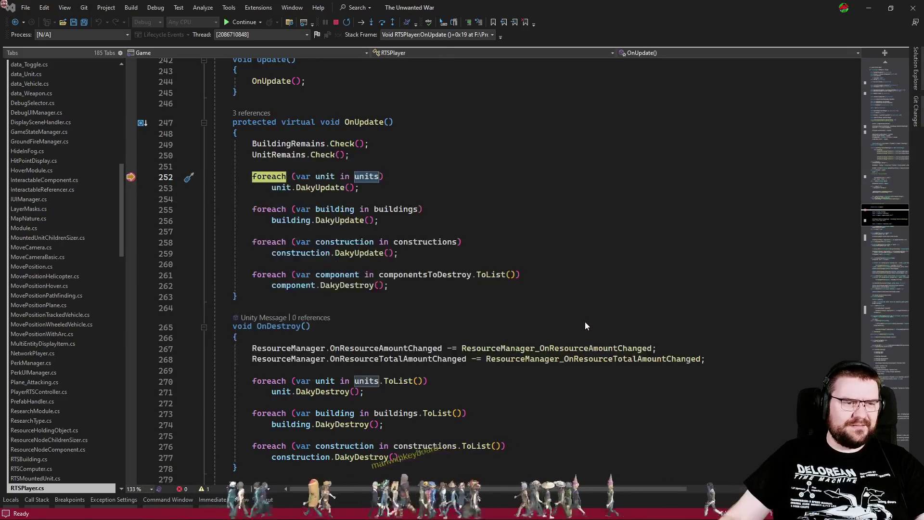
Step: Review the SetSizes method in MountedUnitChildrenSizer.cs, then return to the running Unity game
{"action": "scroll", "coordinate": [394, 311], "scroll_direction": "down", "scroll_amount": 5}
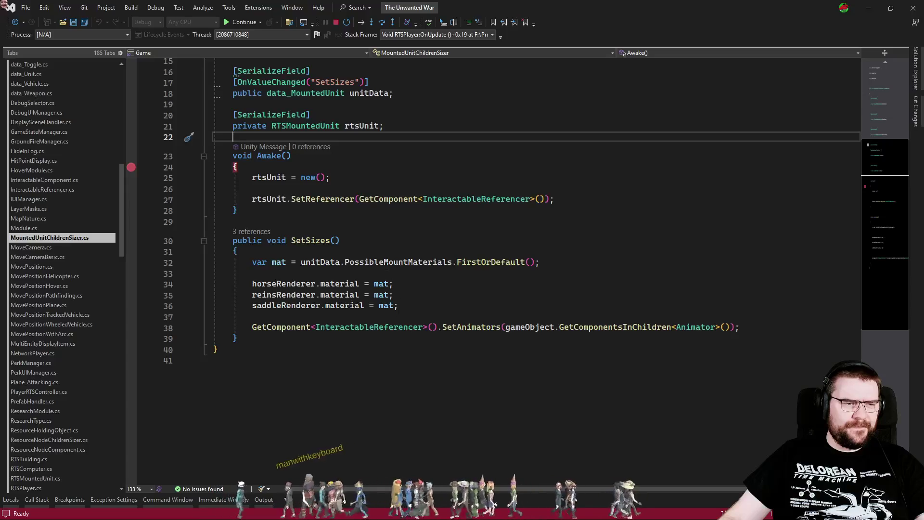
{"action": "left_click", "coordinate": [411, 221]}
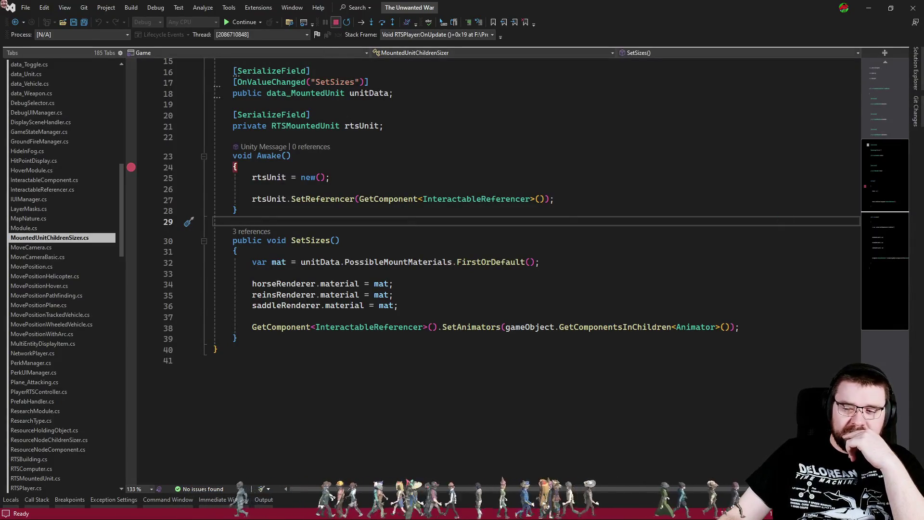
{"action": "key", "text": "alt+Tab"}
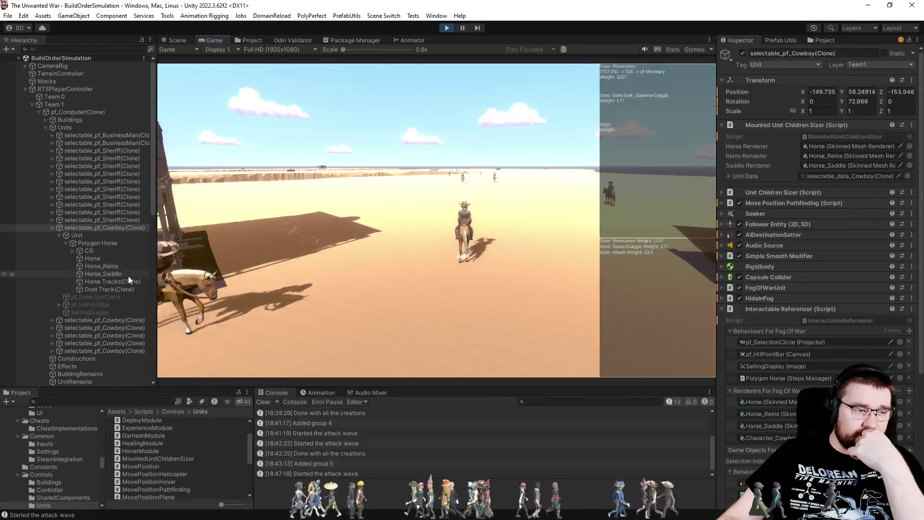
Step: Pause the game and frame the mounted cowboy in the Scene view, expanding its CG and Pelvis bones
{"action": "left_click", "coordinate": [73, 251]}
{"action": "left_click", "coordinate": [79, 258]}
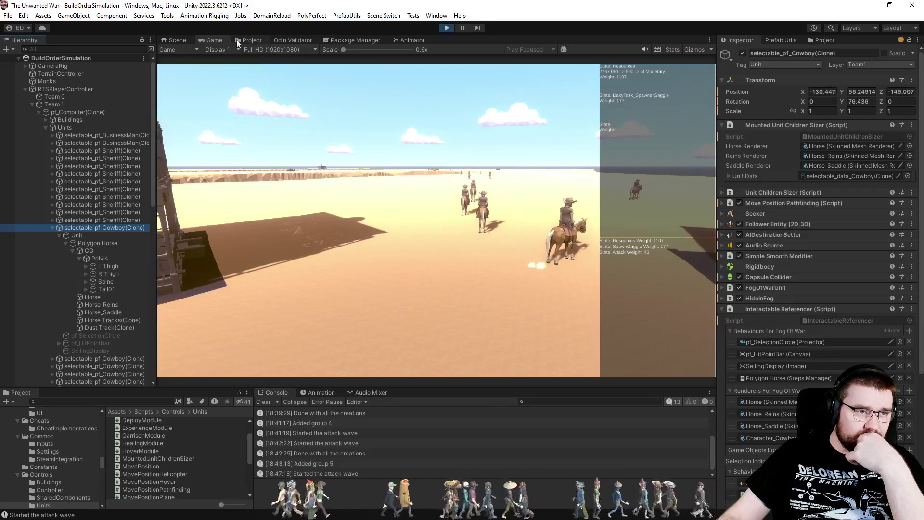
{"action": "left_click", "coordinate": [461, 27]}
{"action": "left_click", "coordinate": [183, 42]}
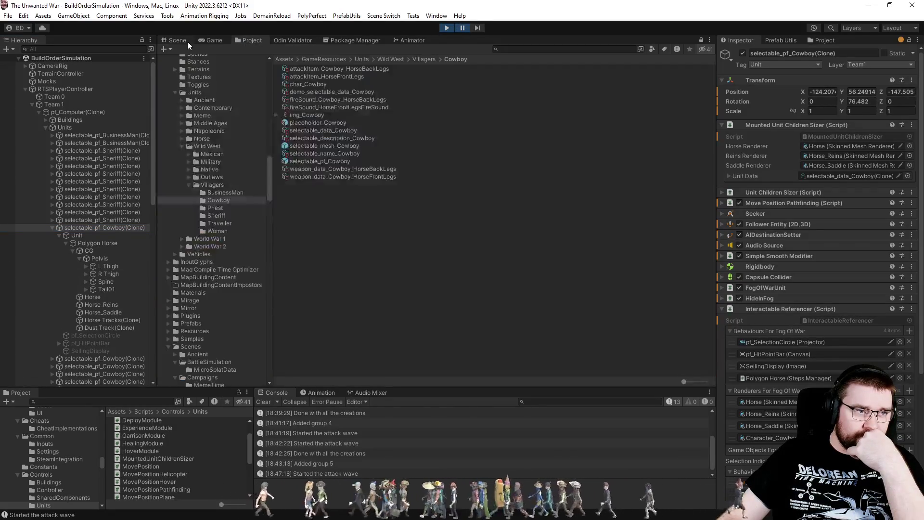
{"action": "double_click", "coordinate": [106, 228]}
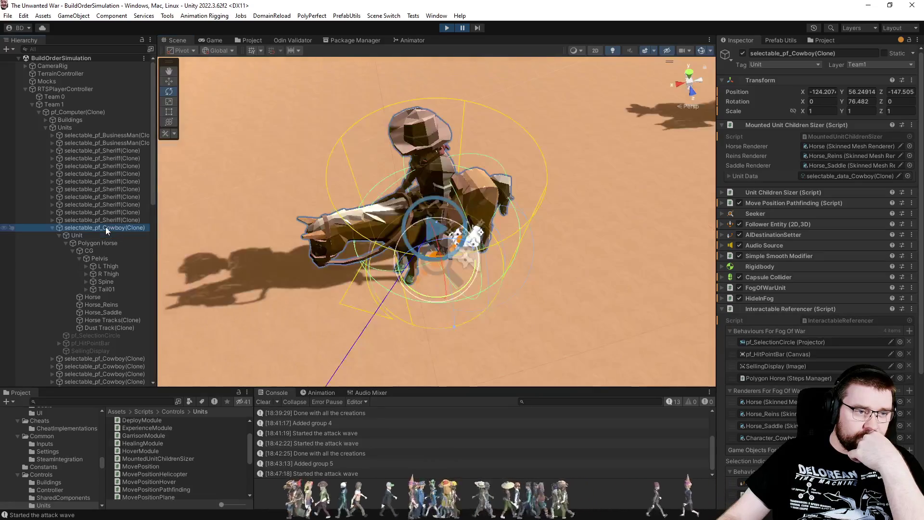
{"action": "left_click", "coordinate": [424, 193]}
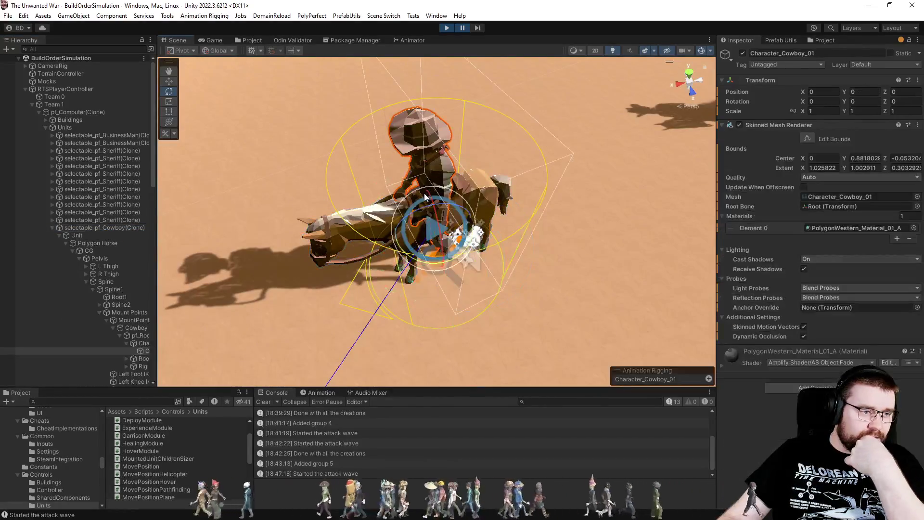
Step: Inspect the Characters, MountPoint and rider children, then select selectable_pf_Cowboy(Clone) with Interactable Referencer collapsed
{"action": "left_click", "coordinate": [139, 227]}
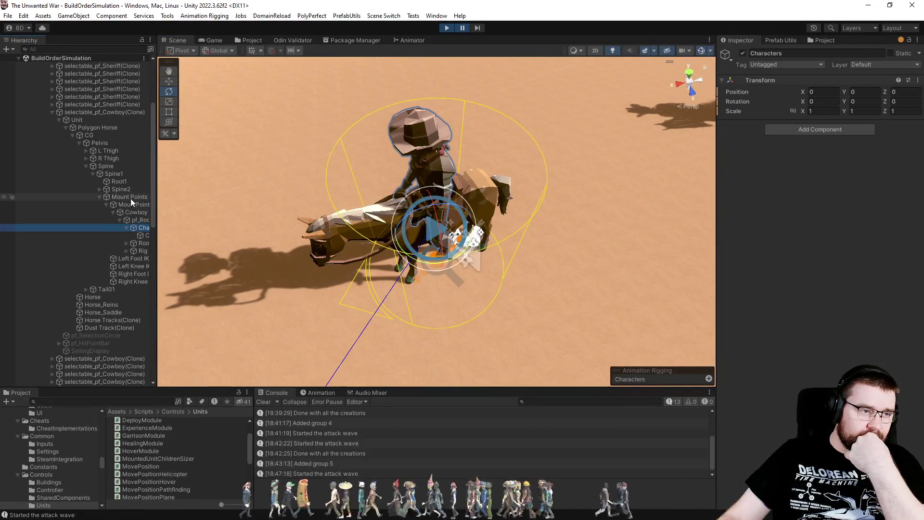
{"action": "left_click", "coordinate": [125, 204]}
{"action": "left_click", "coordinate": [135, 218]}
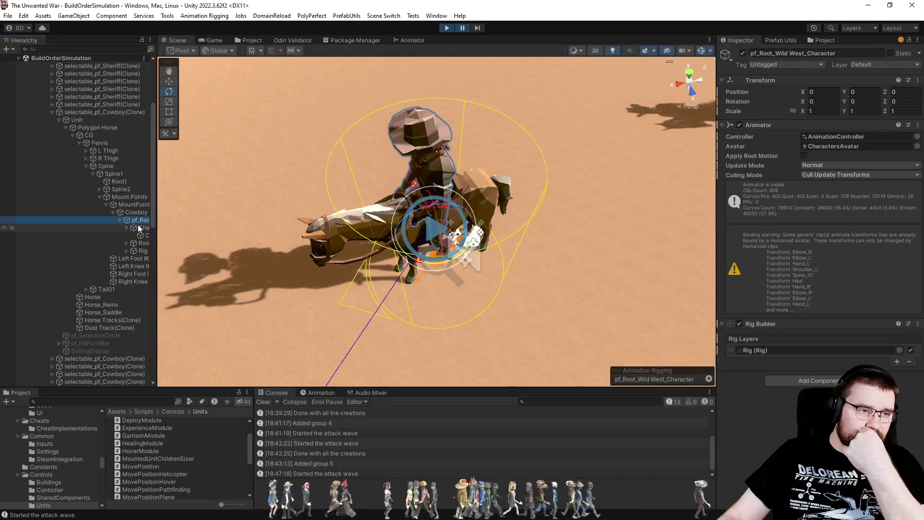
{"action": "left_click", "coordinate": [139, 235]}
{"action": "left_click", "coordinate": [140, 230]}
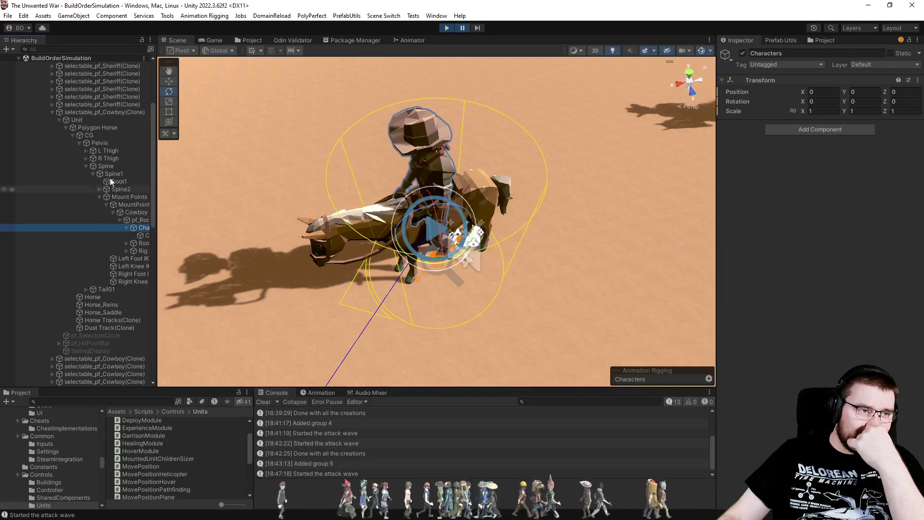
{"action": "left_click", "coordinate": [129, 114]}
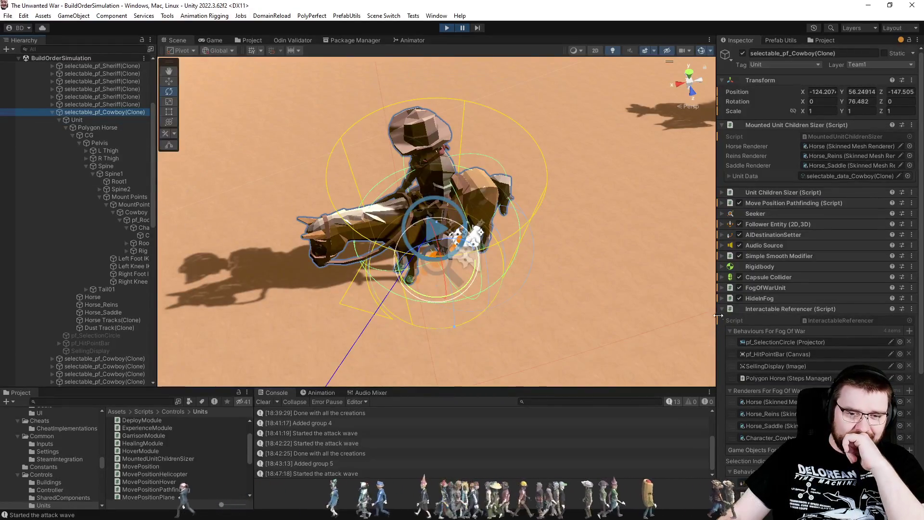
{"action": "left_click", "coordinate": [769, 309]}
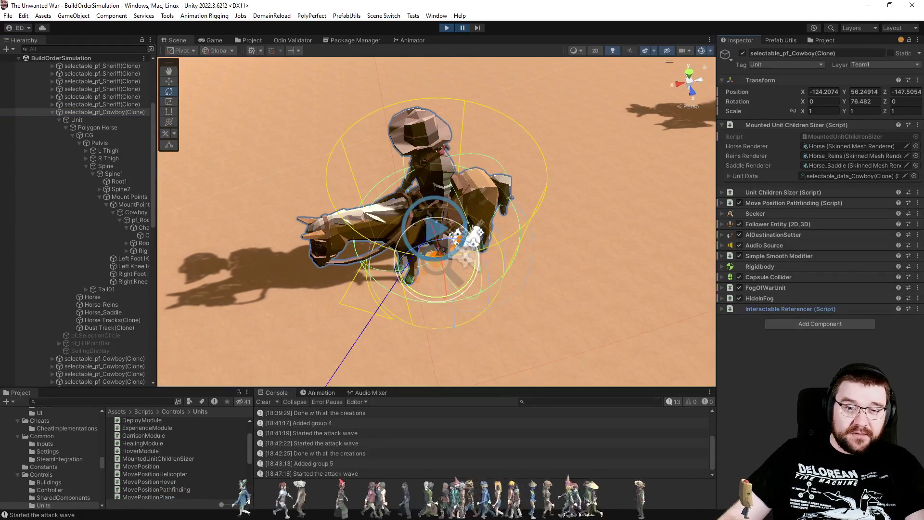
Step: Filter the Hierarchy with t:unitchildrensizer and inspect two Cowboy units from the list
{"action": "key", "text": "alt+Tab"}
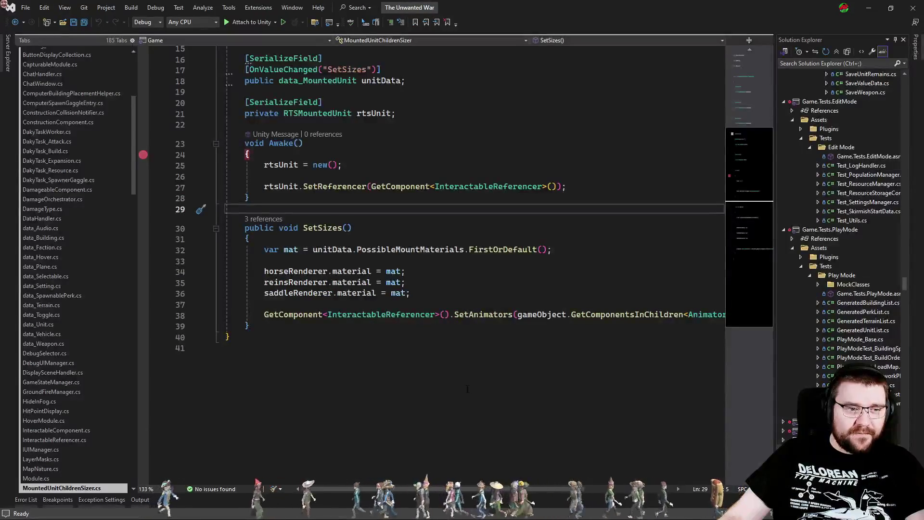
{"action": "key", "text": "alt+Tab"}
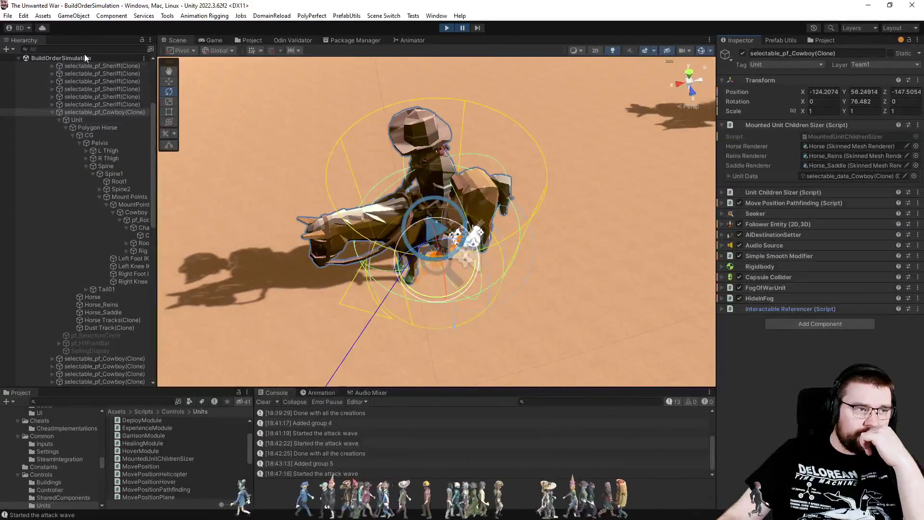
{"action": "type", "text": "t:un"}
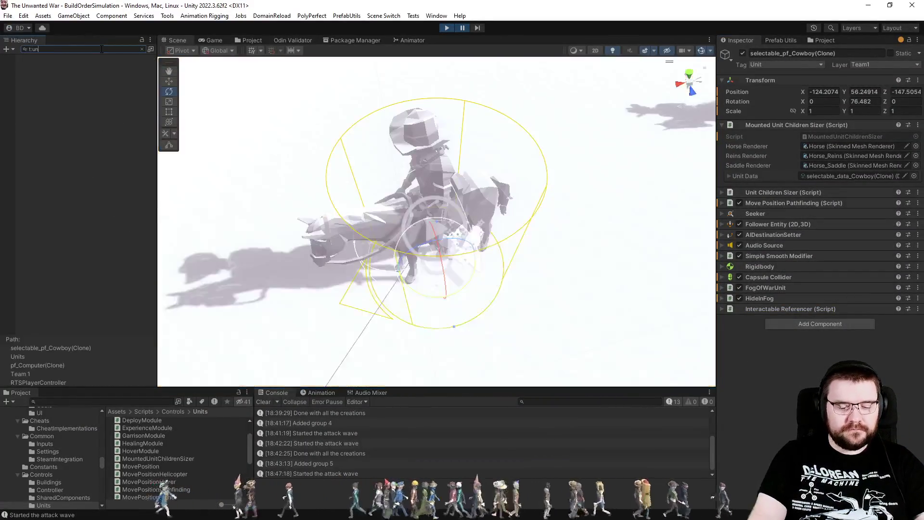
{"action": "type", "text": "itchildr"}
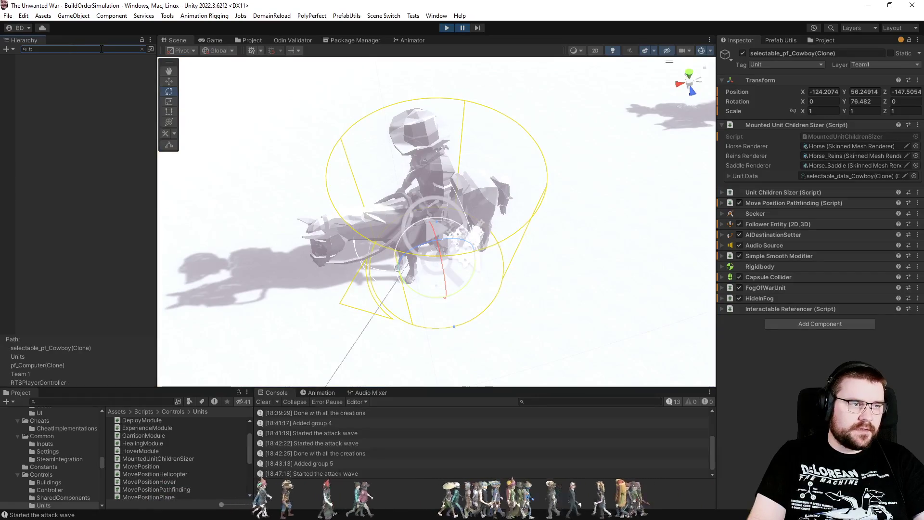
{"action": "type", "text": "ensizer"}
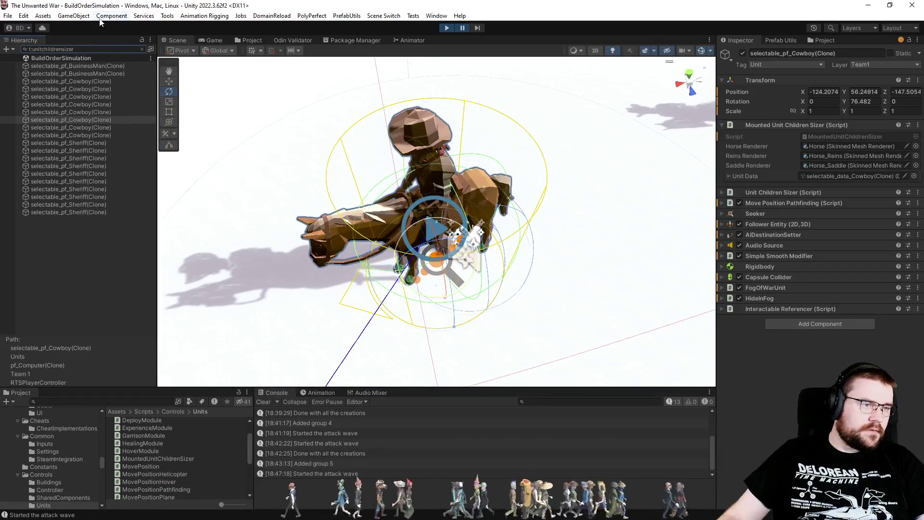
{"action": "left_click", "coordinate": [111, 127]}
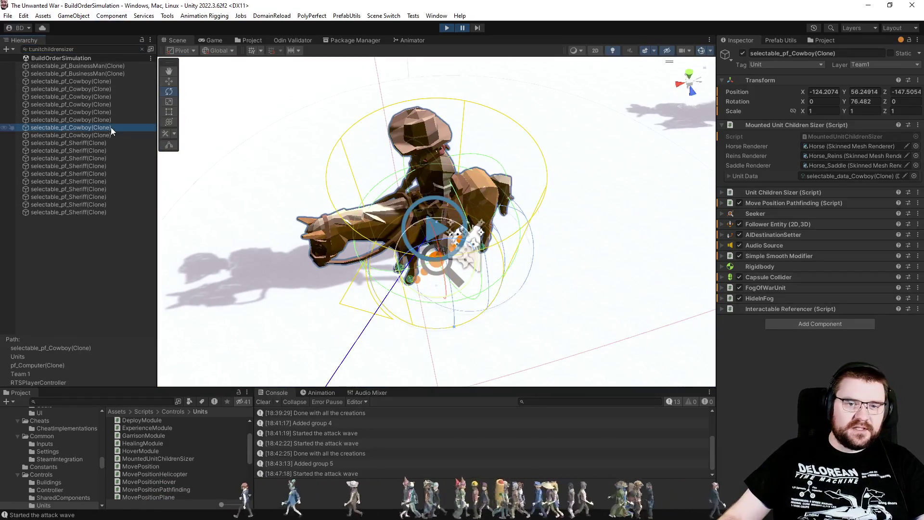
{"action": "left_click", "coordinate": [113, 96]}
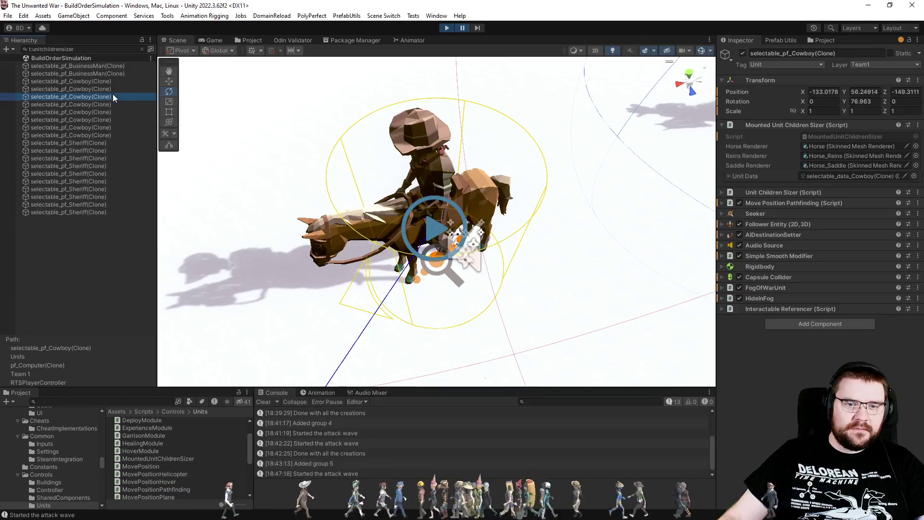
Step: Pause and stop play mode, then return to MountedUnitChildrenSizer.cs in Visual Studio
{"action": "left_click", "coordinate": [462, 28]}
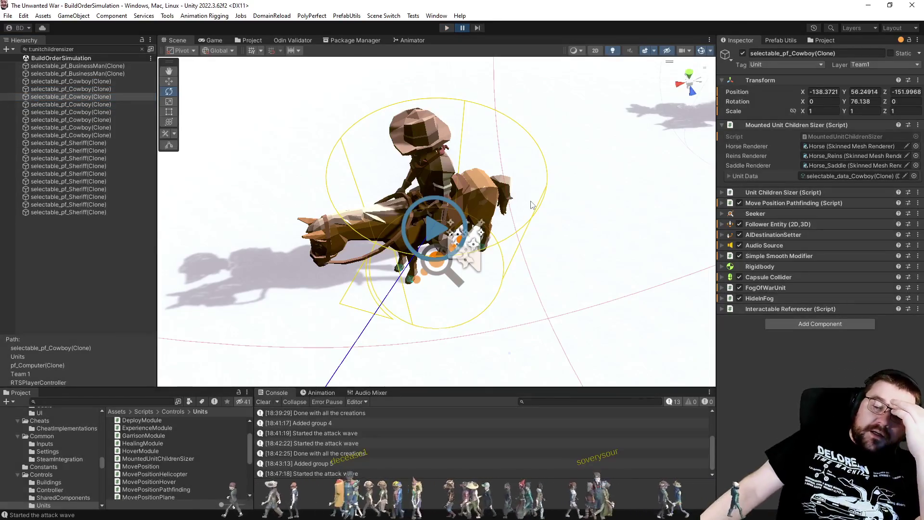
{"action": "key", "text": "ctrl+p"}
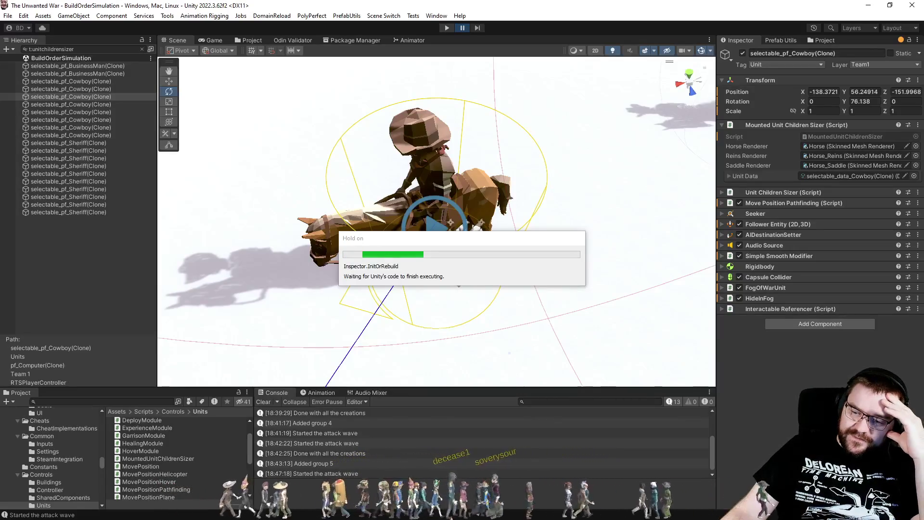
{"action": "key", "text": "alt+Tab"}
{"action": "left_click", "coordinate": [409, 270]}
{"action": "left_click", "coordinate": [609, 387]}
{"action": "key", "text": "ctrl+a"}
{"action": "key", "text": "ctrl+k"}
{"action": "key", "text": "ctrl+d"}
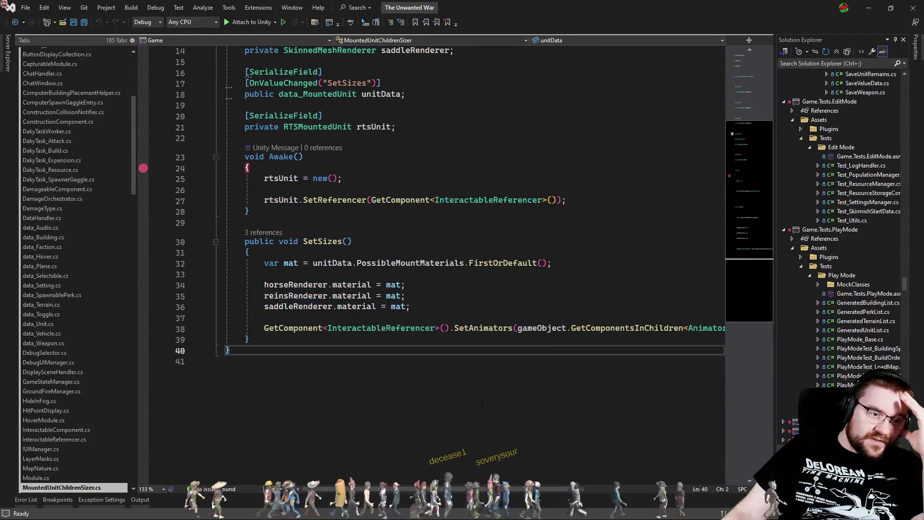
Step: Check where SetSizes is referenced, peeking at its call in UnitChildrenSizer
{"action": "left_click", "coordinate": [268, 233]}
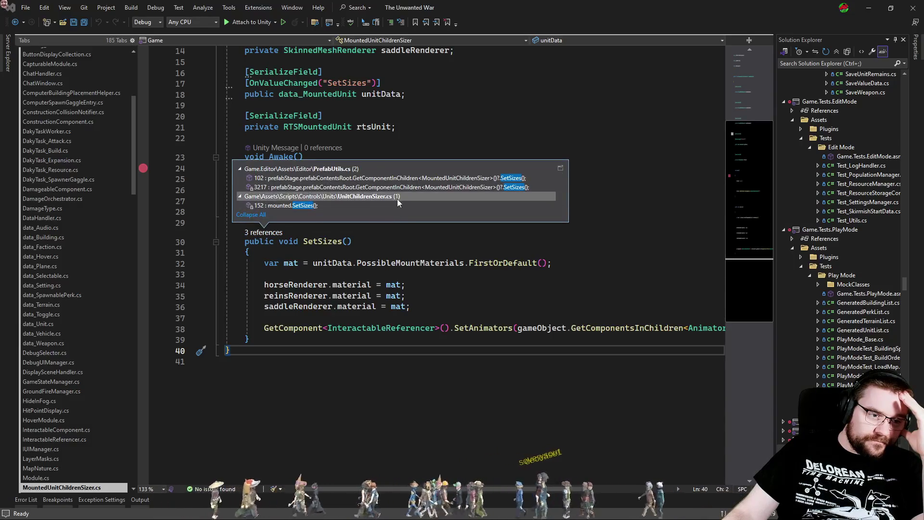
{"action": "double_click", "coordinate": [362, 206]}
{"action": "key", "text": "ctrl+minus"}
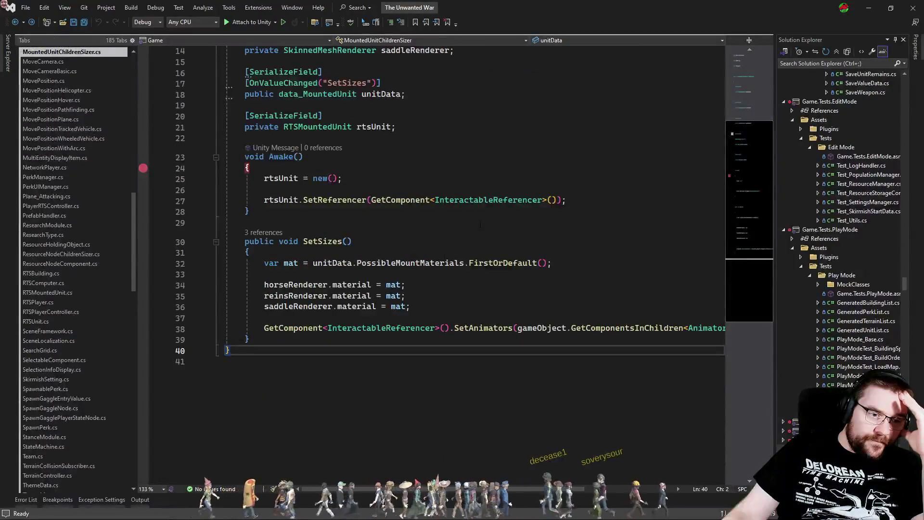
{"action": "scroll", "coordinate": [392, 236], "scroll_direction": "up", "scroll_amount": 2}
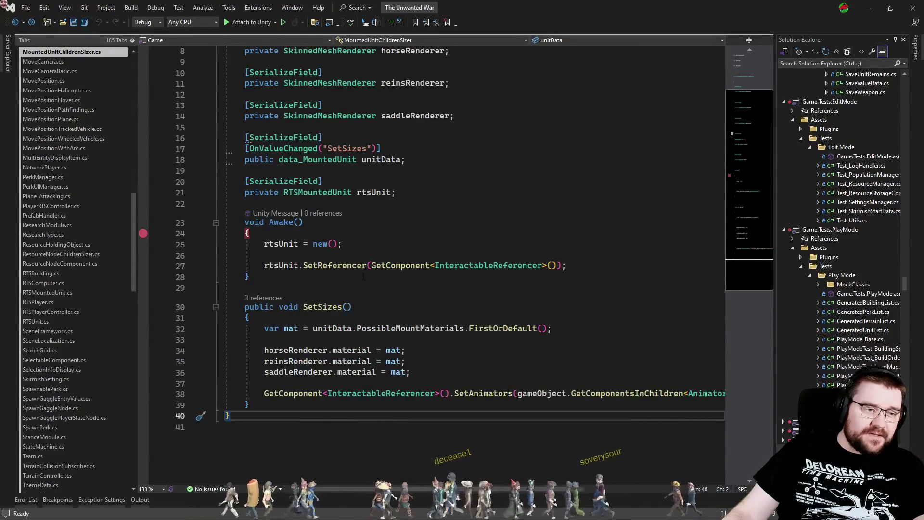
Step: Delete the rtsUnit field and Awake method, save, and open the SetSizes call at line 152
{"action": "left_click_drag", "start_coordinate": [278, 278], "coordinate": [407, 160]}
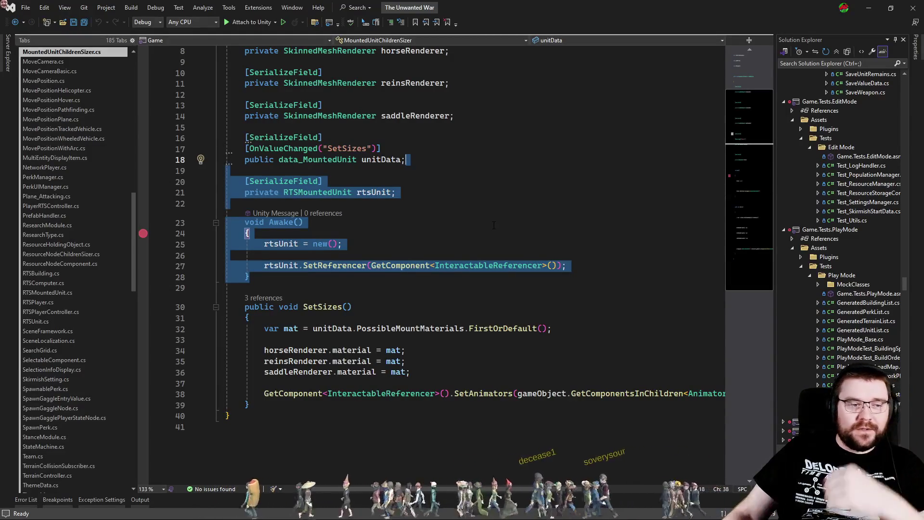
{"action": "key", "text": "Delete"}
{"action": "key", "text": "ctrl+s"}
{"action": "left_click", "coordinate": [263, 180]}
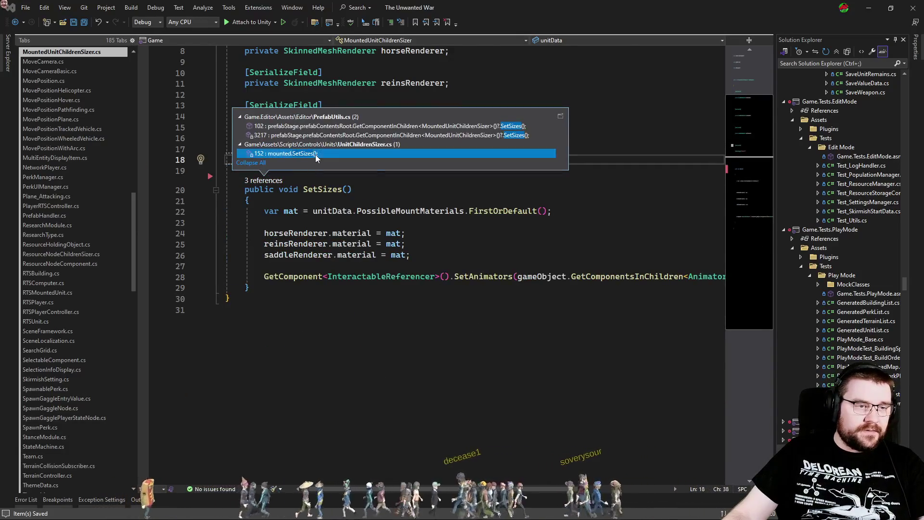
{"action": "double_click", "coordinate": [315, 155]}
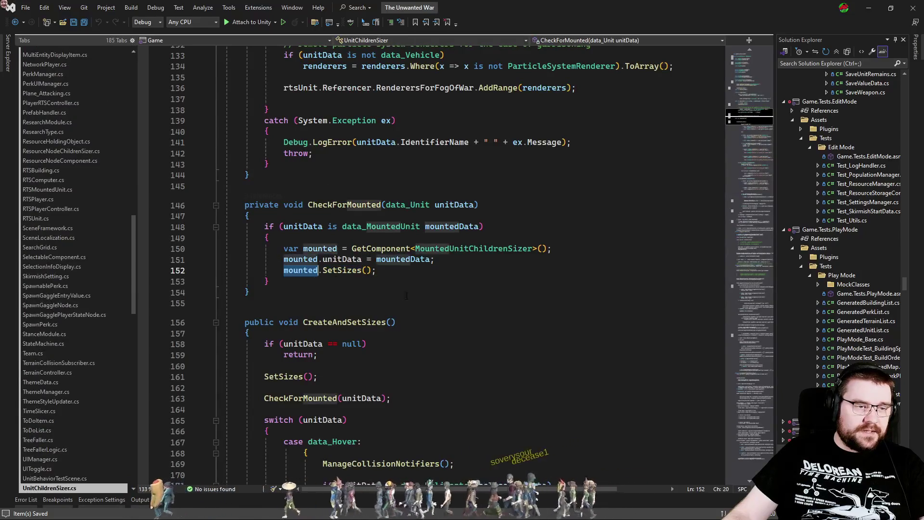
Step: Search the entire solution for CheckForMounted and scroll through its code in UnitChildrenSizer
{"action": "left_click", "coordinate": [330, 204]}
{"action": "double_click", "coordinate": [330, 205]}
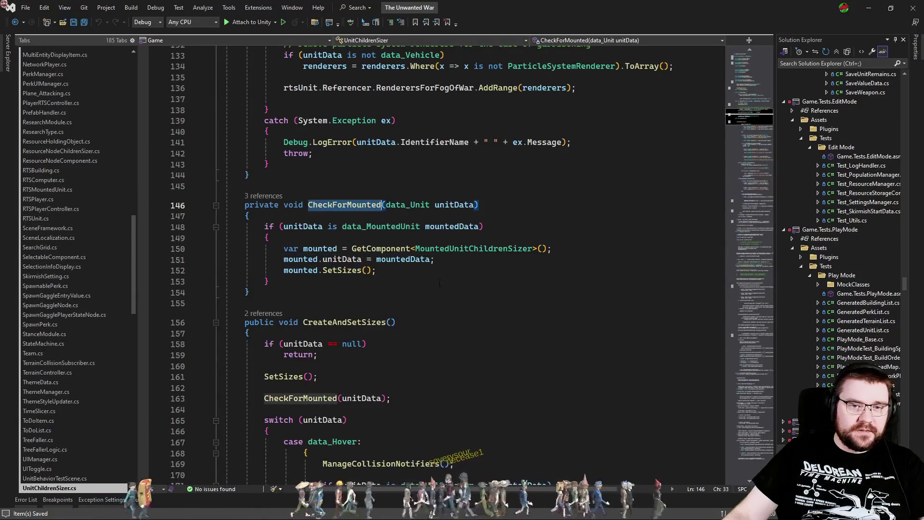
{"action": "key", "text": "ctrl+f"}
{"action": "scroll", "coordinate": [527, 310], "scroll_direction": "up", "scroll_amount": 6}
{"action": "scroll", "coordinate": [527, 311], "scroll_direction": "up", "scroll_amount": 6}
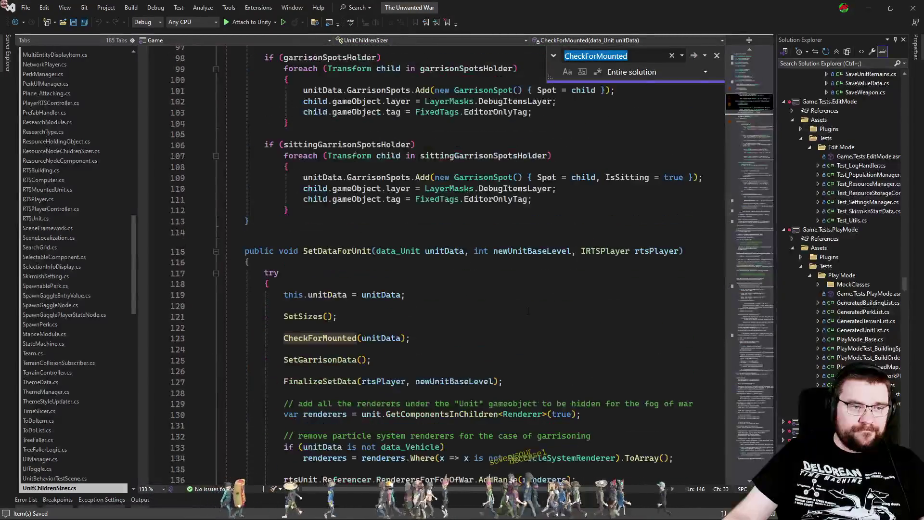
{"action": "scroll", "coordinate": [502, 292], "scroll_direction": "down", "scroll_amount": 14}
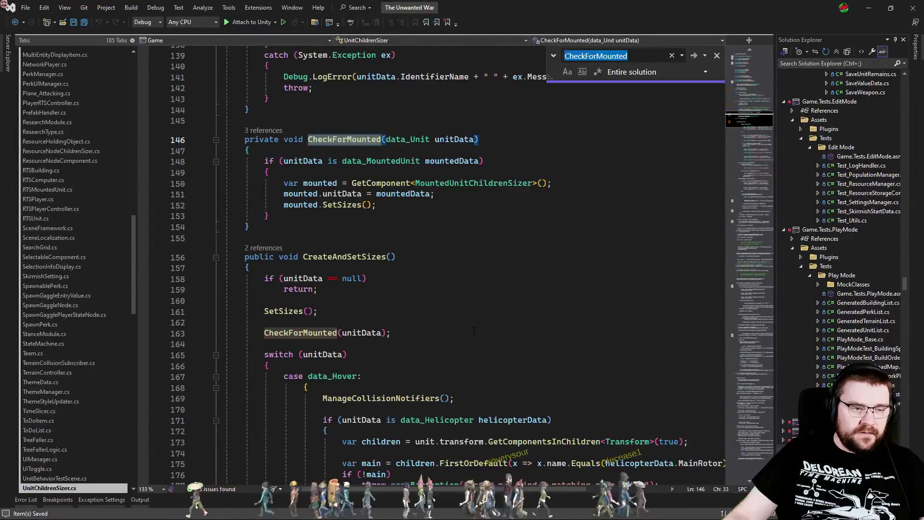
{"action": "scroll", "coordinate": [472, 330], "scroll_direction": "down", "scroll_amount": 1}
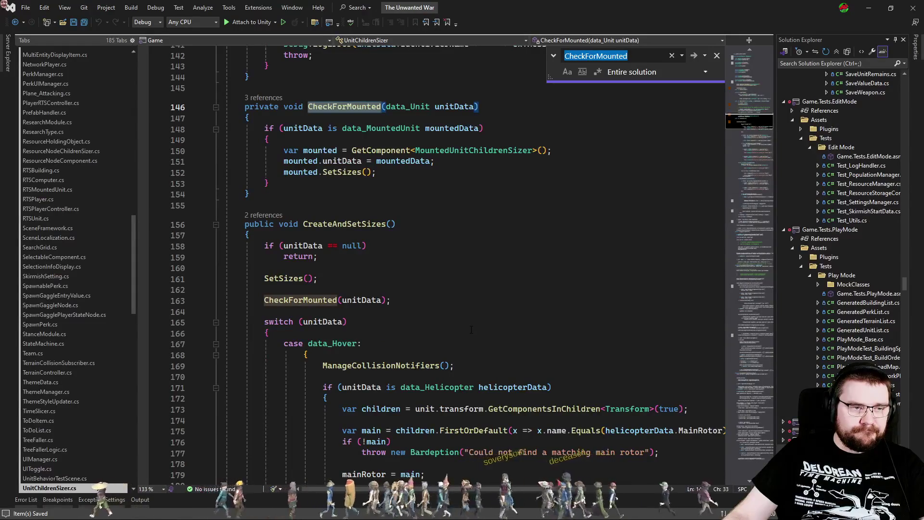
{"action": "left_click", "coordinate": [144, 117]}
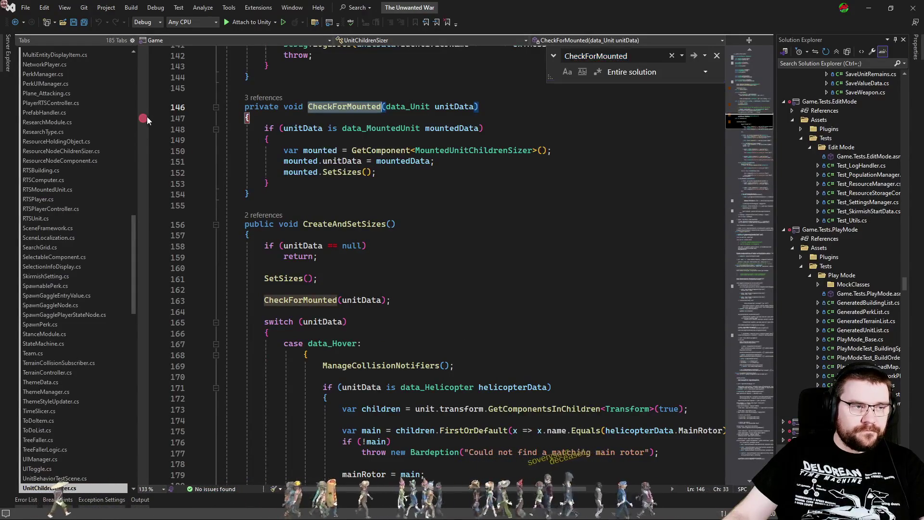
{"action": "left_click", "coordinate": [144, 118]}
Step: Select the rtsUnit setup lines 73–77 in Awake, then follow SetData's CheckForMounted call to its definition
{"action": "left_click", "coordinate": [433, 256]}
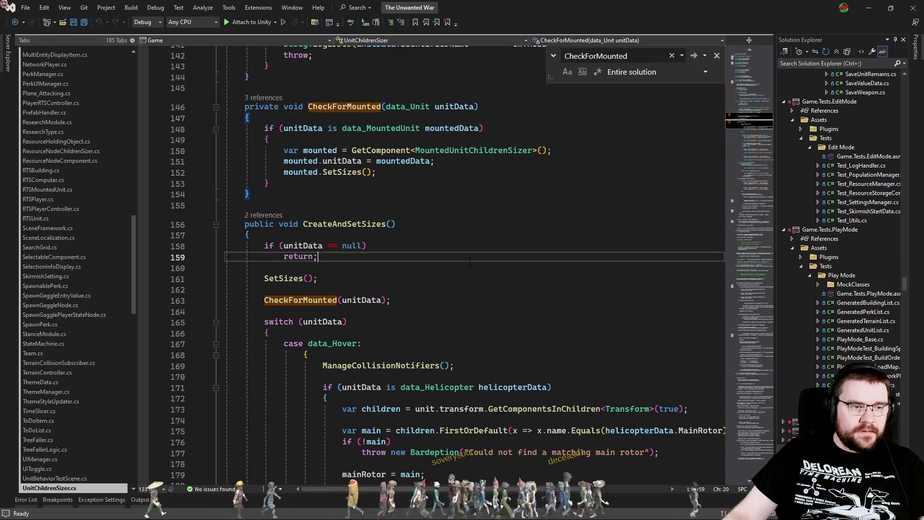
{"action": "scroll", "coordinate": [445, 264], "scroll_direction": "up", "scroll_amount": 19}
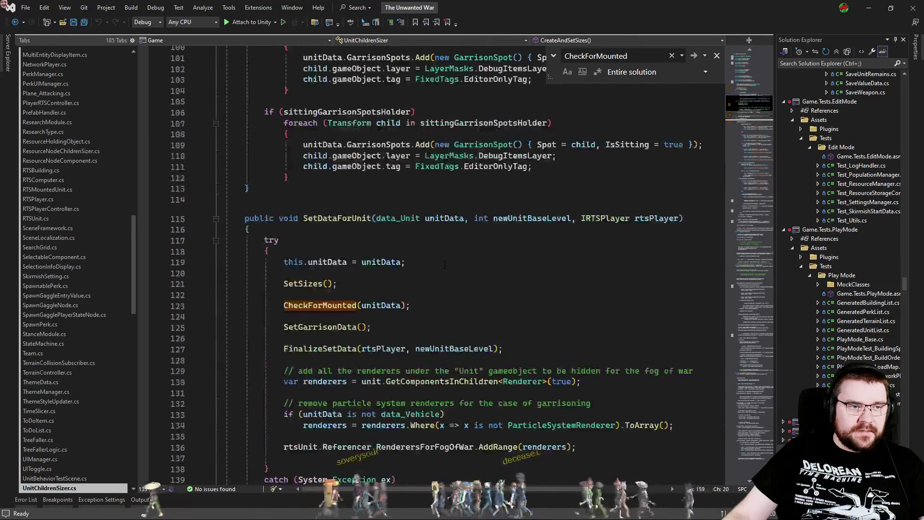
{"action": "scroll", "coordinate": [445, 263], "scroll_direction": "up", "scroll_amount": 5}
{"action": "left_click", "coordinate": [264, 119]}
{"action": "left_click_drag", "start_coordinate": [264, 120], "coordinate": [436, 117]}
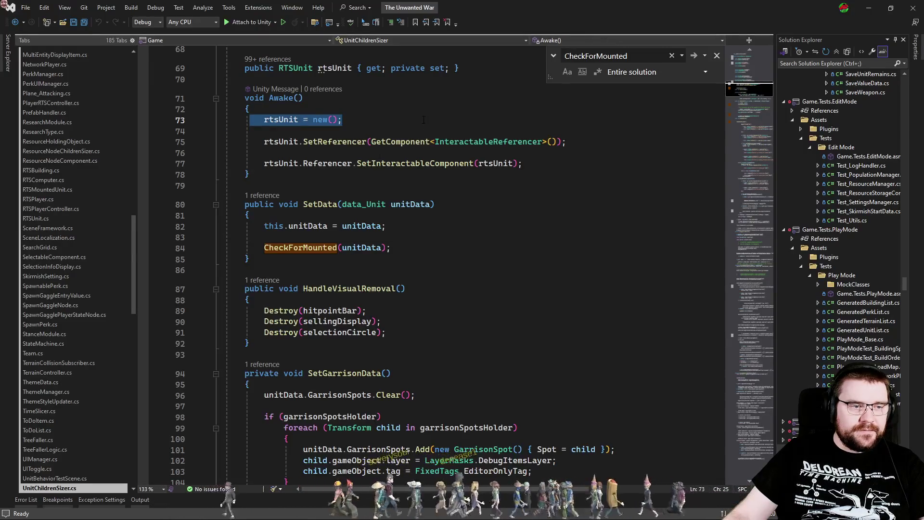
{"action": "left_click", "coordinate": [423, 119]}
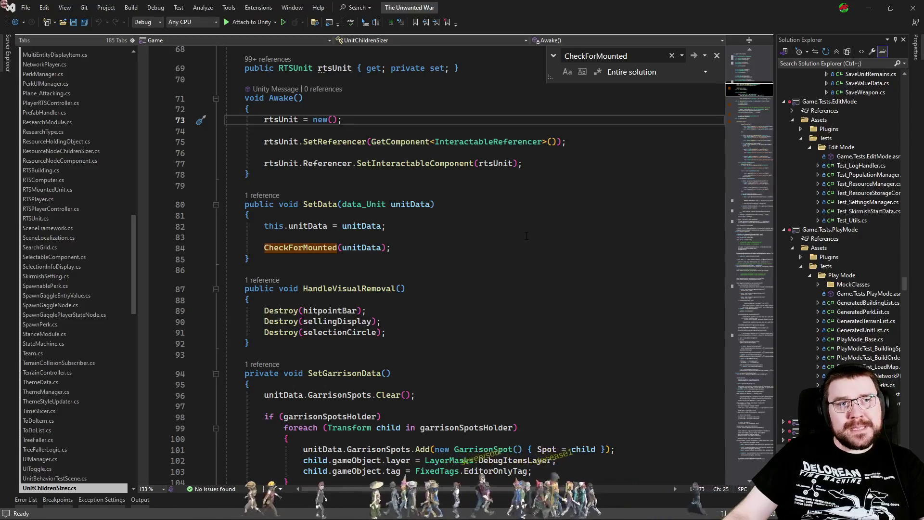
{"action": "mouse_move", "coordinate": [532, 164]}
{"action": "left_mouse_down"}
{"action": "mouse_move", "coordinate": [288, 154]}
{"action": "mouse_move", "coordinate": [235, 120]}
{"action": "left_mouse_up"}
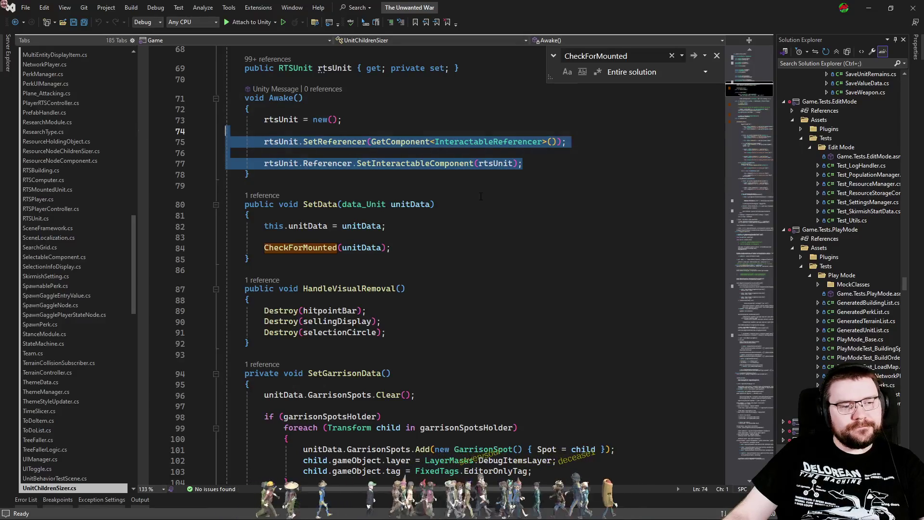
{"action": "left_click", "coordinate": [505, 208]}
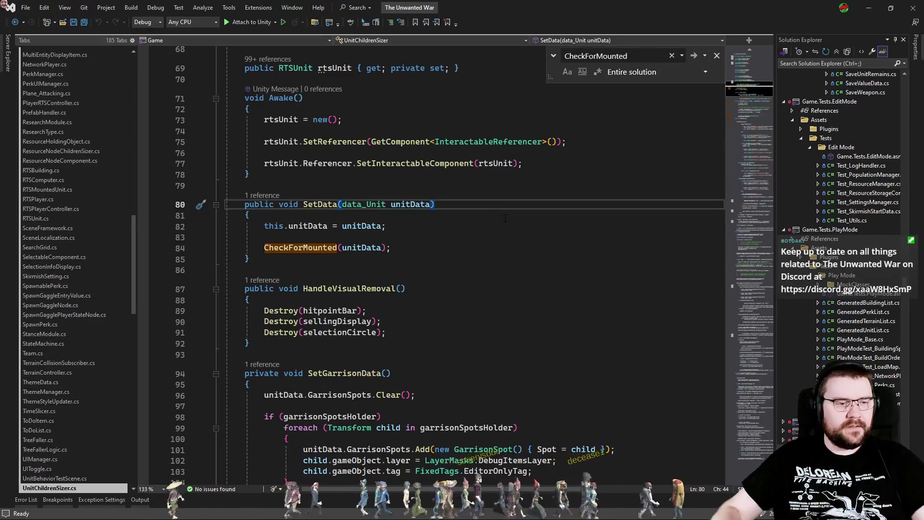
{"action": "left_click", "coordinate": [431, 226]}
{"action": "left_click", "coordinate": [298, 247]}
{"action": "key", "text": "F12"}
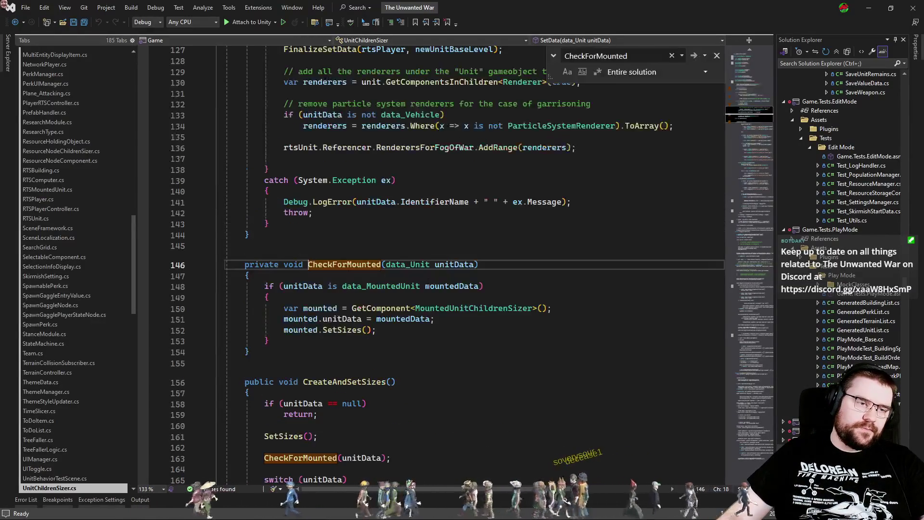
Step: Return to the CheckForMounted call in SetData and list every caller of SetDataForUnit
{"action": "key", "text": "ctrl+minus"}
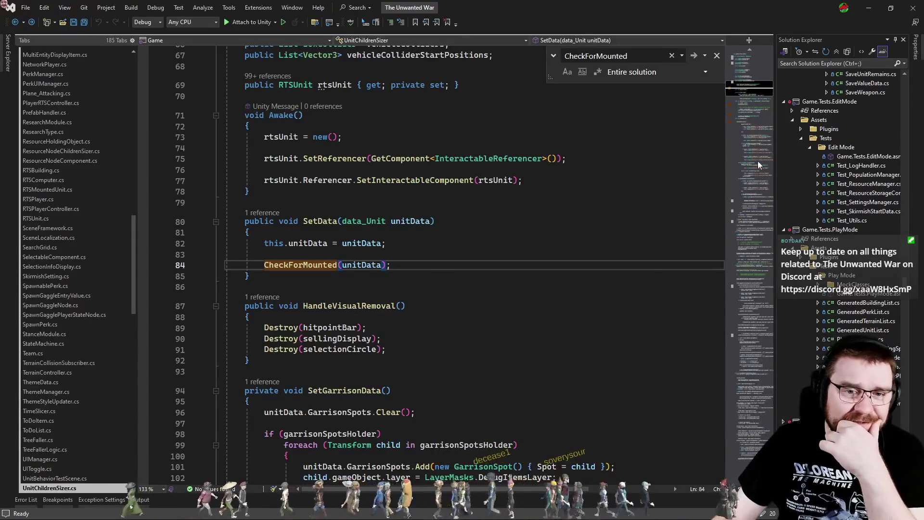
{"action": "scroll", "coordinate": [757, 165], "scroll_direction": "down", "scroll_amount": 15}
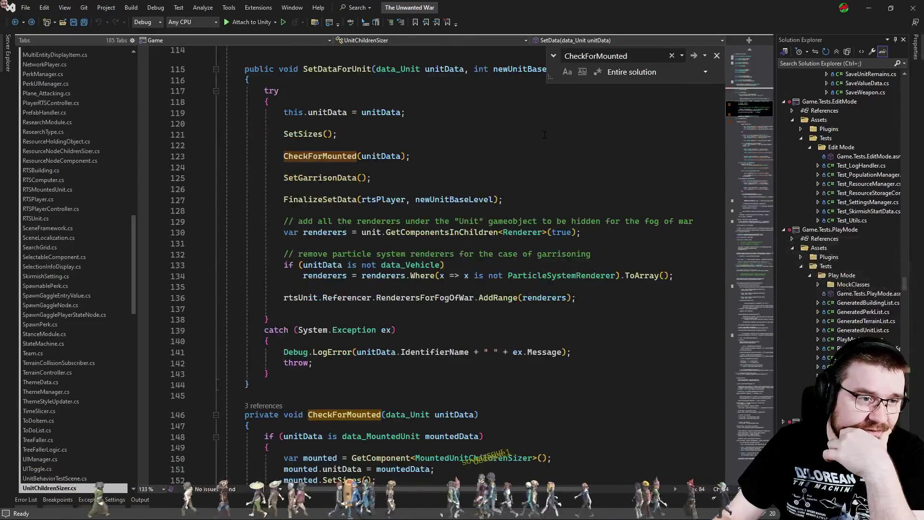
{"action": "scroll", "coordinate": [545, 135], "scroll_direction": "up", "scroll_amount": 3}
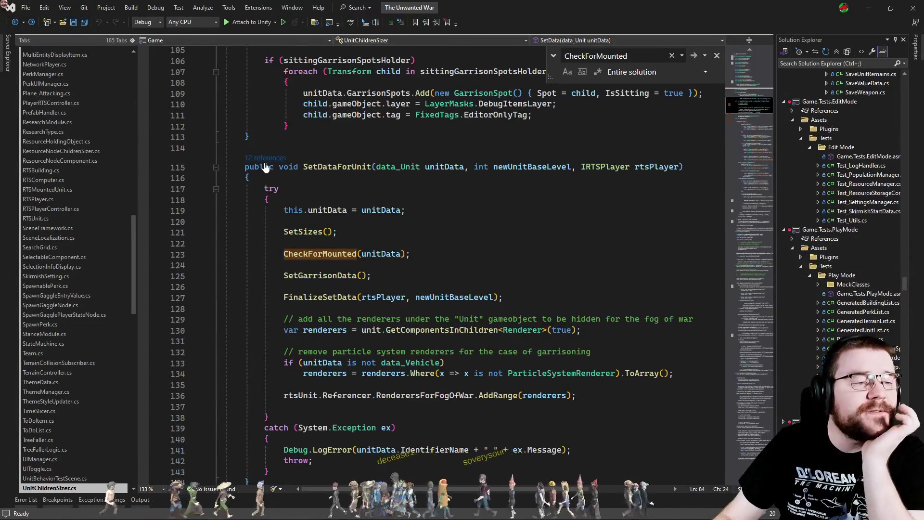
{"action": "left_click", "coordinate": [265, 157]}
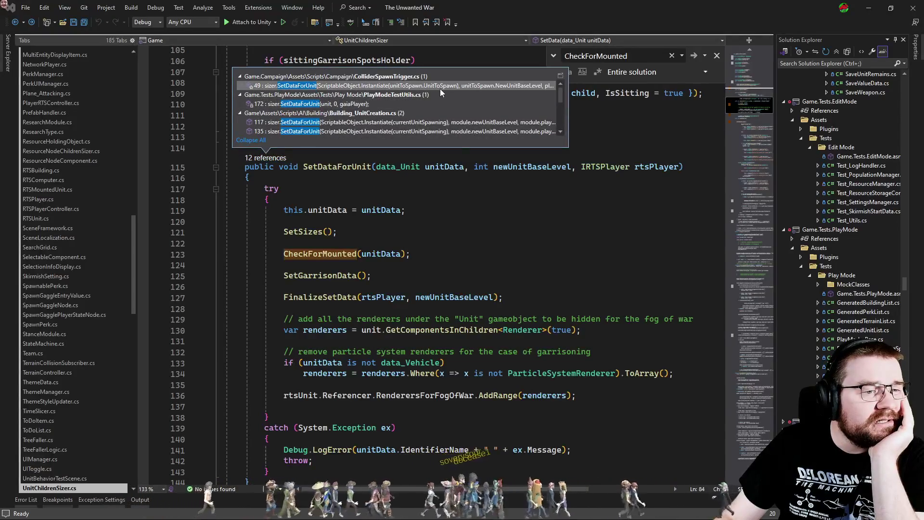
{"action": "left_click", "coordinate": [421, 210]}
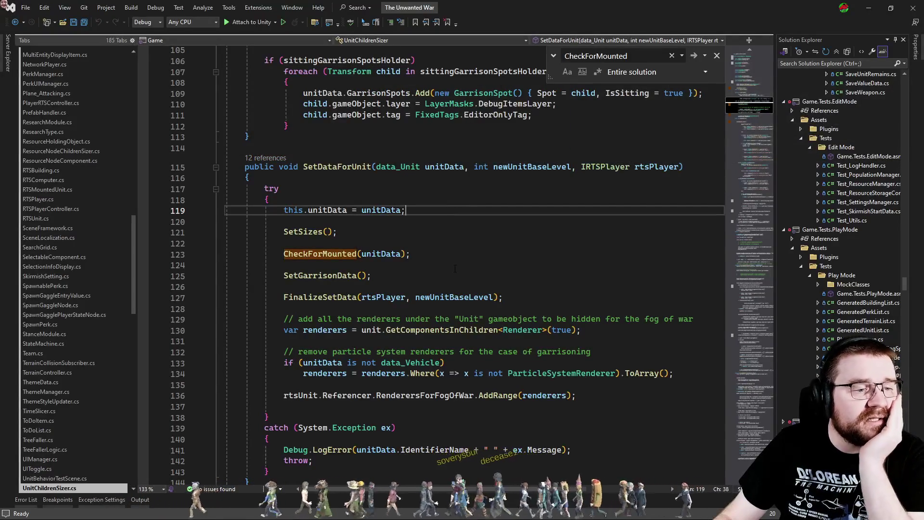
Step: Review the SetSizes definition, come back, and switch to RTSMountedUnit.cs to read the class
{"action": "left_click", "coordinate": [303, 233], "text": "ctrl"}
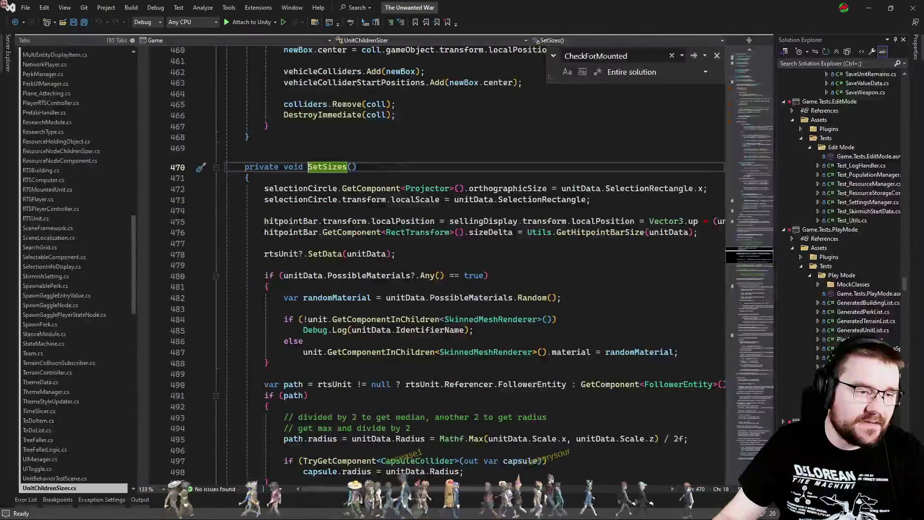
{"action": "scroll", "coordinate": [339, 264], "scroll_direction": "down", "scroll_amount": 2}
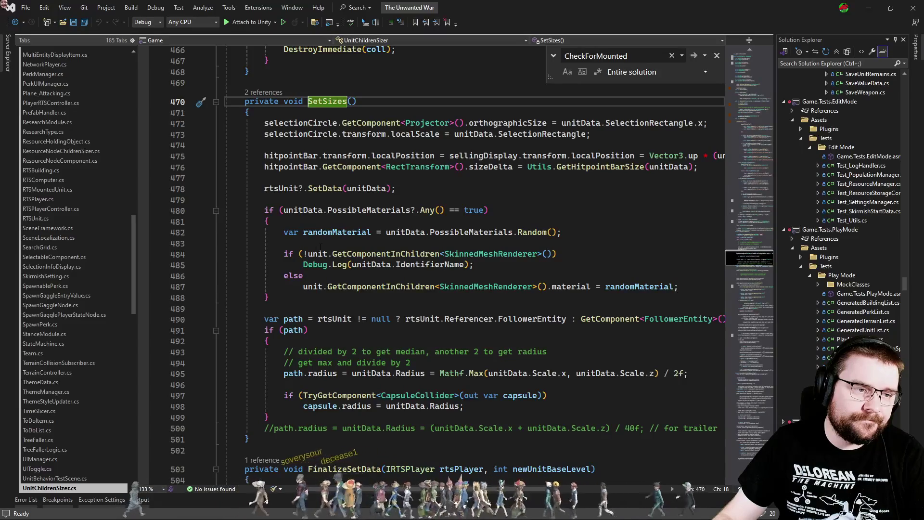
{"action": "key", "text": "ctrl+minus"}
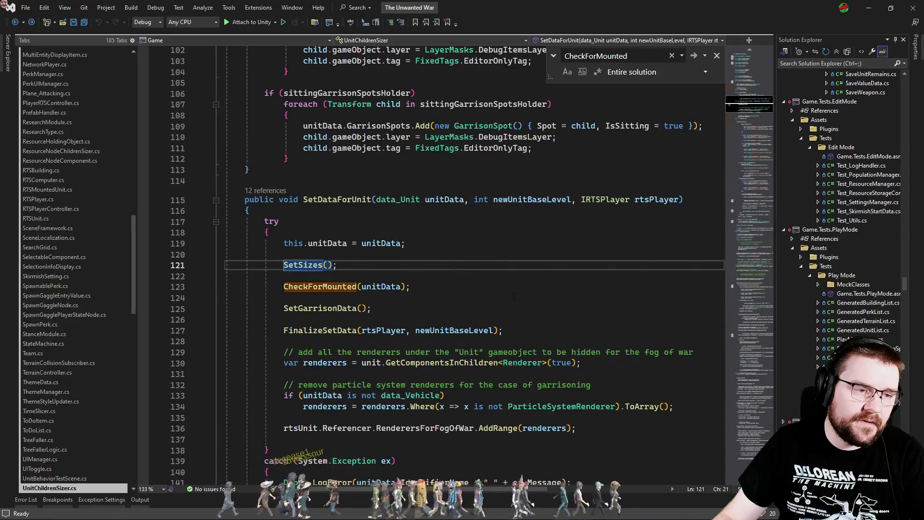
{"action": "key", "text": "ctrl+Tab"}
{"action": "key", "text": "ctrl+Tab"}
{"action": "key", "text": "ctrl+Tab"}
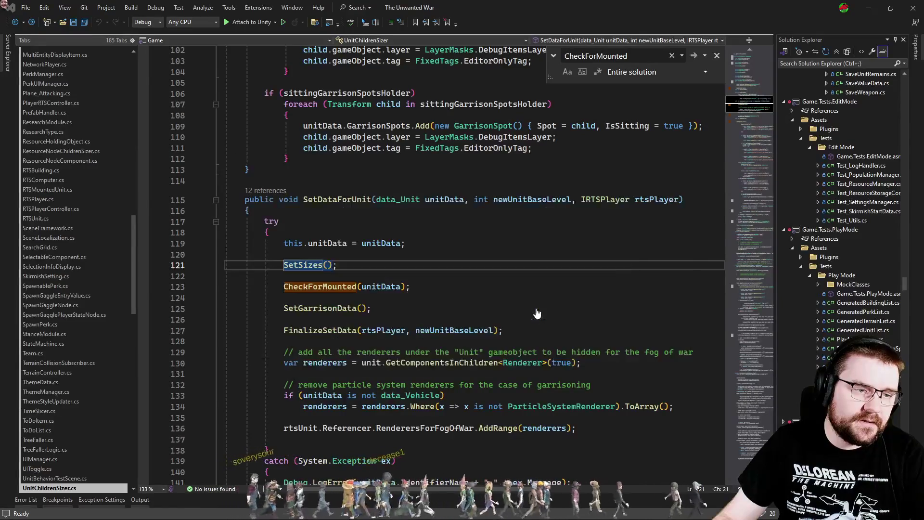
{"action": "scroll", "coordinate": [592, 313], "scroll_direction": "down", "scroll_amount": 15}
{"action": "scroll", "coordinate": [592, 313], "scroll_direction": "up", "scroll_amount": 15}
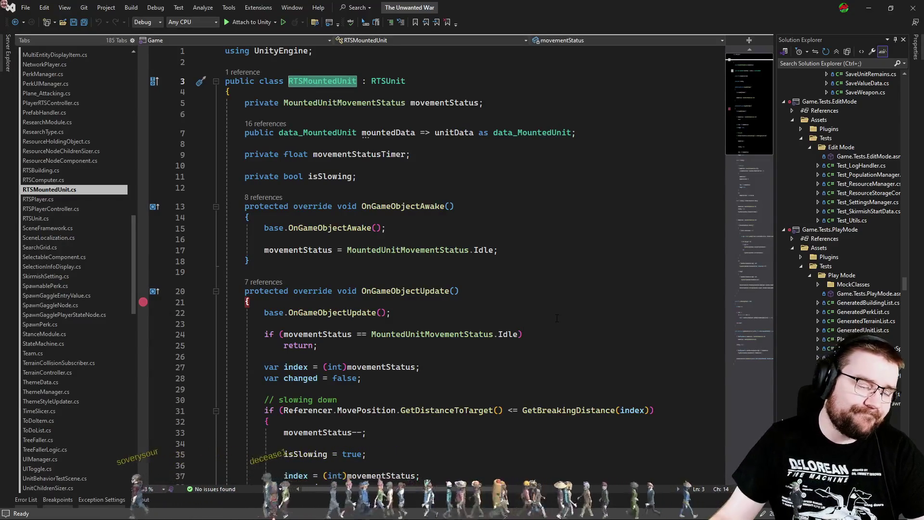
Step: In UnitChildrenSizer.cs, reorder the CheckForMounted call in SetDataForUnit and check its definition
{"action": "key", "text": "ctrl+Tab"}
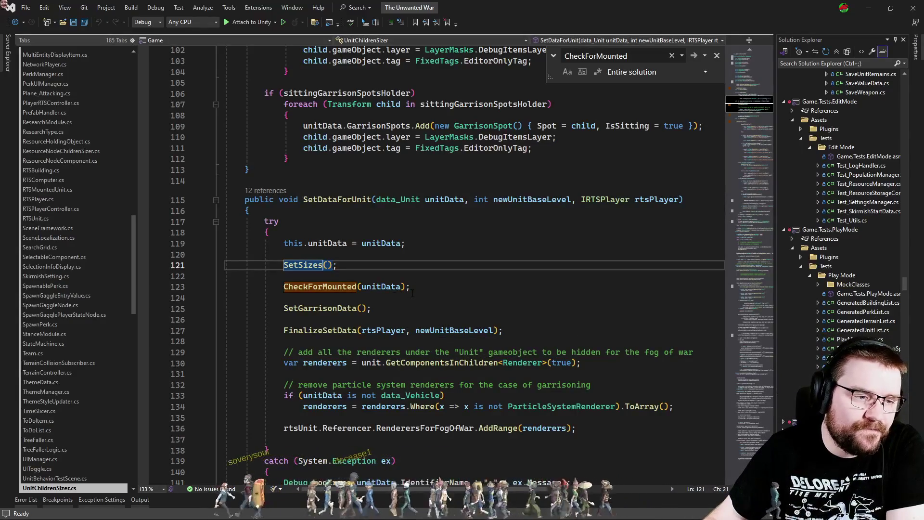
{"action": "key", "text": "ctrl+k"}
{"action": "key", "text": "ctrl+i"}
{"action": "key", "text": "Left"}
{"action": "key", "text": "Left"}
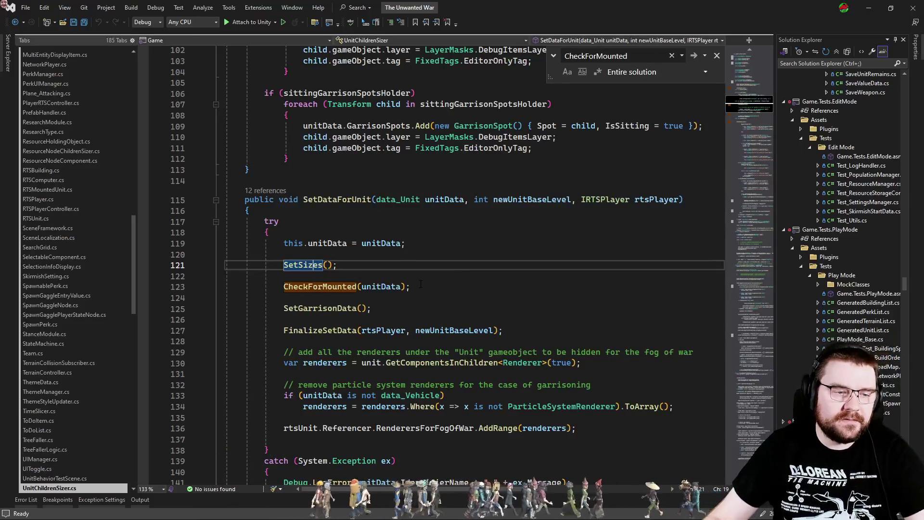
{"action": "key", "text": "Down"}
{"action": "key", "text": "Down"}
{"action": "key", "text": "ctrl+x"}
{"action": "key", "text": "ctrl+z"}
{"action": "key", "text": "F12"}
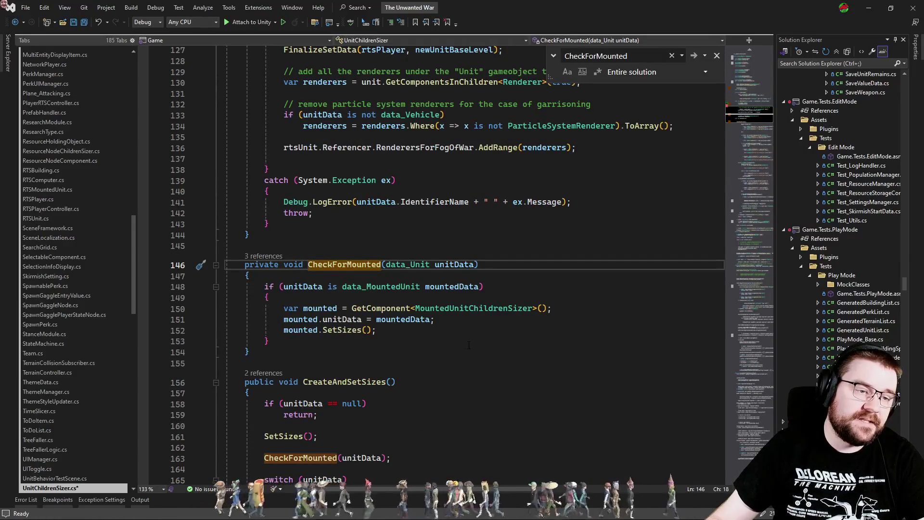
{"action": "key", "text": "ctrl+minus"}
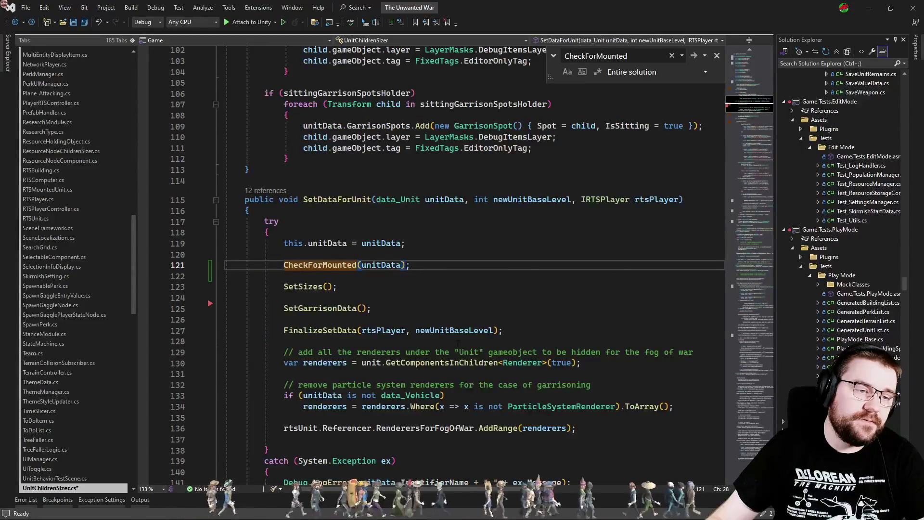
Step: Move CheckForMounted(unitData); above SetSizes(); in CreateAndSetSizes
{"action": "scroll", "coordinate": [447, 265], "scroll_direction": "up", "scroll_amount": 6}
{"action": "scroll", "coordinate": [437, 322], "scroll_direction": "down", "scroll_amount": 15}
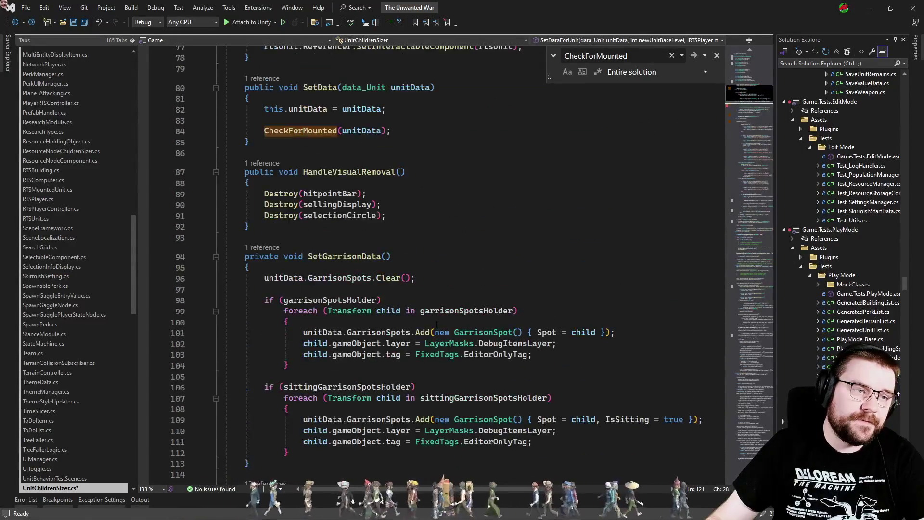
{"action": "scroll", "coordinate": [435, 322], "scroll_direction": "down", "scroll_amount": 6}
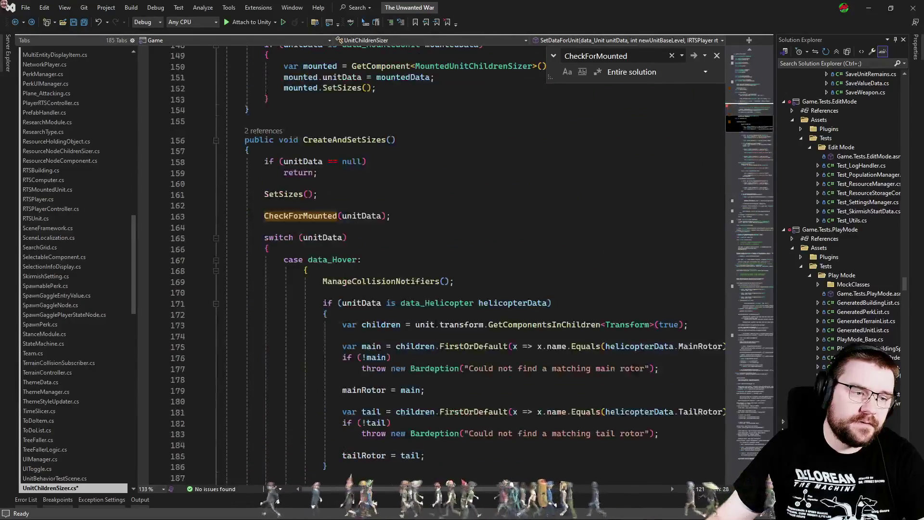
{"action": "left_click", "coordinate": [403, 215]}
{"action": "key", "text": "ctrl+x"}
{"action": "key", "text": "Up"}
{"action": "key", "text": "Up"}
{"action": "key", "text": "ctrl+v"}
Step: Add an empty line after mounted.SetSizes() inside CheckForMounted
{"action": "scroll", "coordinate": [373, 228], "scroll_direction": "up", "scroll_amount": 20}
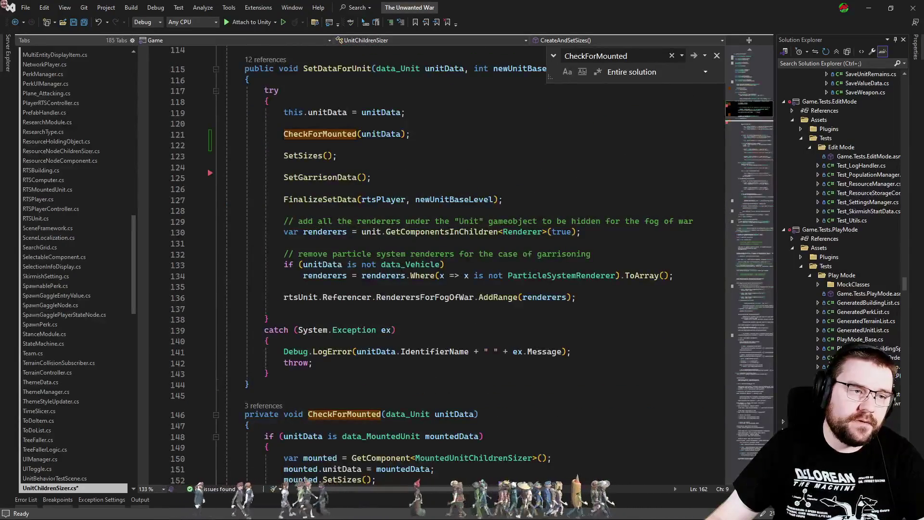
{"action": "scroll", "coordinate": [415, 248], "scroll_direction": "up", "scroll_amount": 5}
{"action": "left_click_drag", "start_coordinate": [522, 308], "coordinate": [156, 270]}
{"action": "scroll", "coordinate": [157, 270], "scroll_direction": "down", "scroll_amount": 19}
{"action": "scroll", "coordinate": [358, 197], "scroll_direction": "down", "scroll_amount": 10}
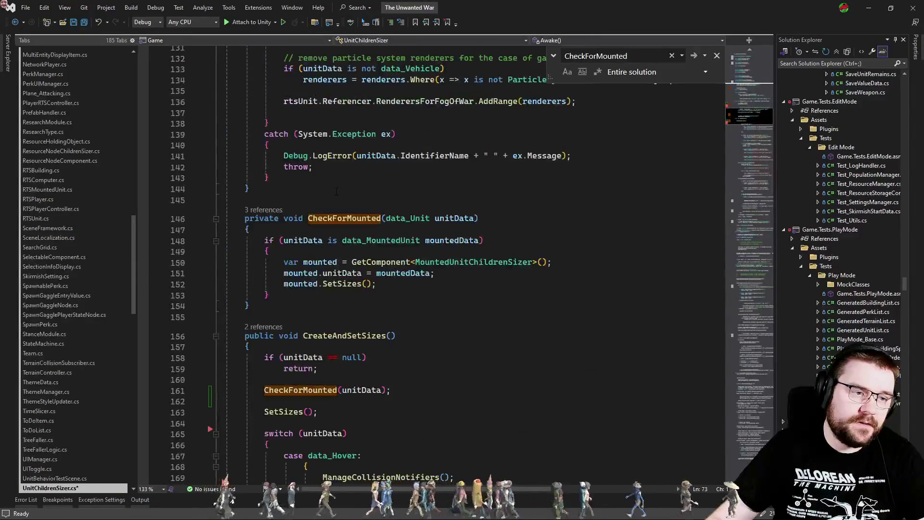
{"action": "left_click", "coordinate": [392, 186]}
{"action": "key", "text": "Return"}
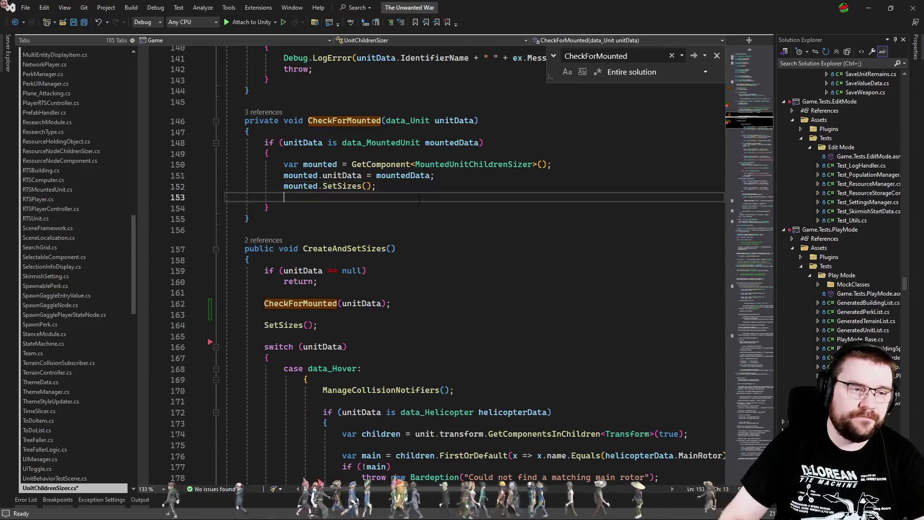
Step: Paste the rtsUnit setup into CheckForMounted, creating it as new RTSMountedUnit()
{"action": "key", "text": "ctrl+v"}
{"action": "left_click", "coordinate": [346, 207]}
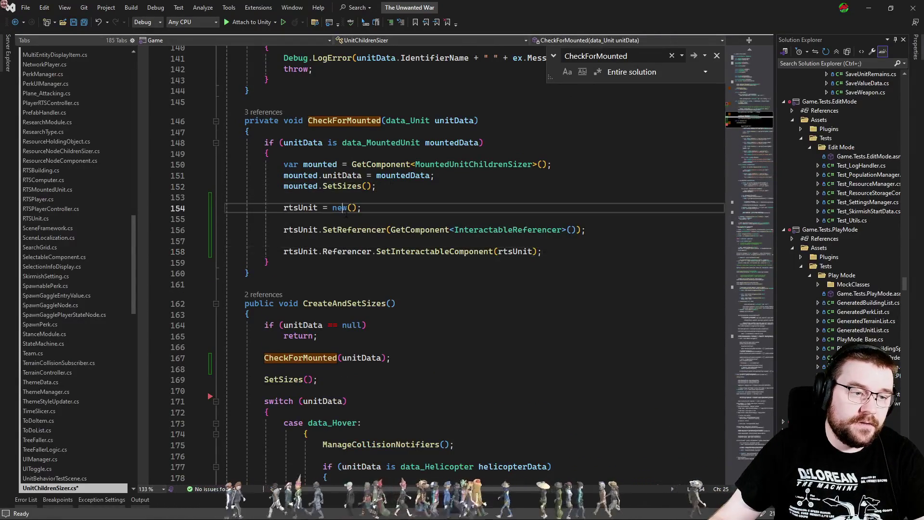
{"action": "type", "text": "RTSM"}
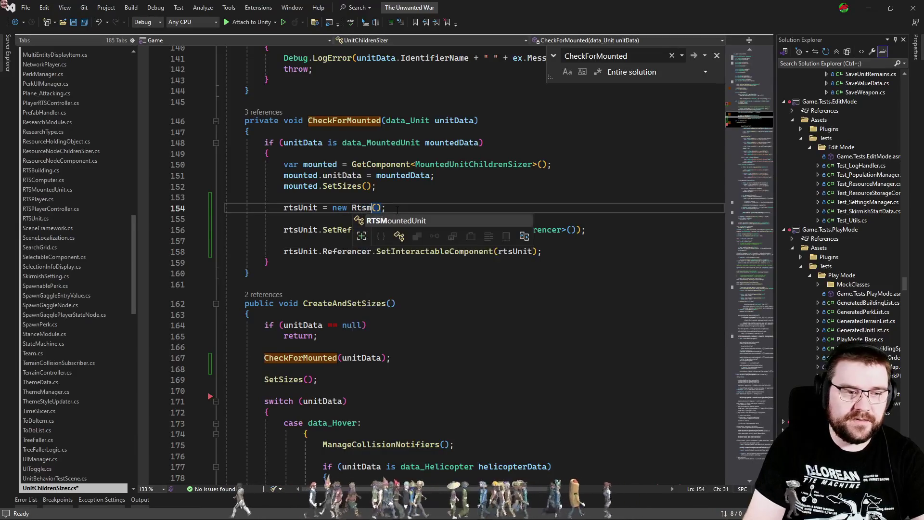
{"action": "key", "text": "Tab"}
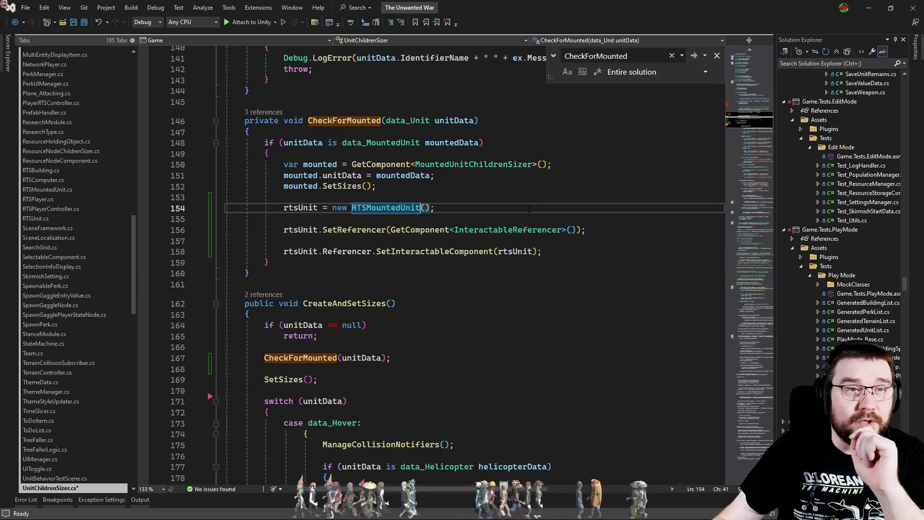
Step: Clear the Hierarchy search filter in Unity and return to Visual Studio
{"action": "key", "text": "alt+Tab"}
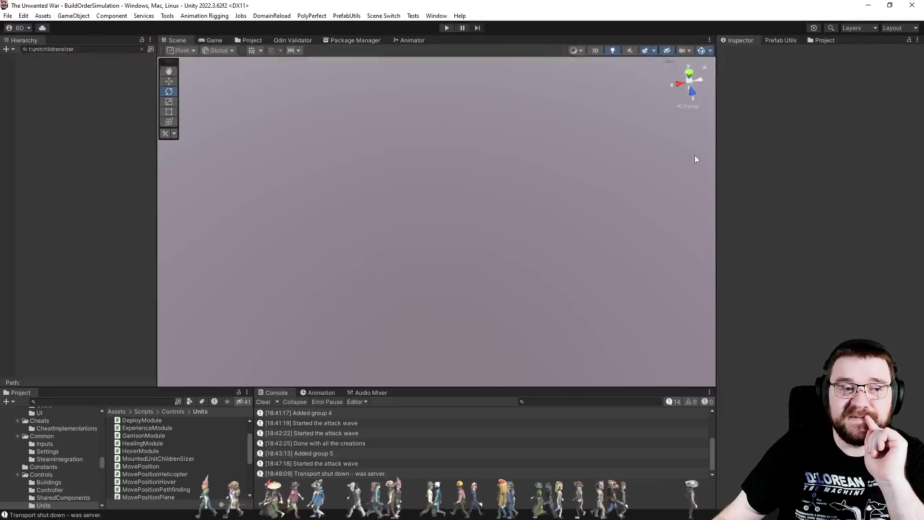
{"action": "left_click", "coordinate": [142, 49]}
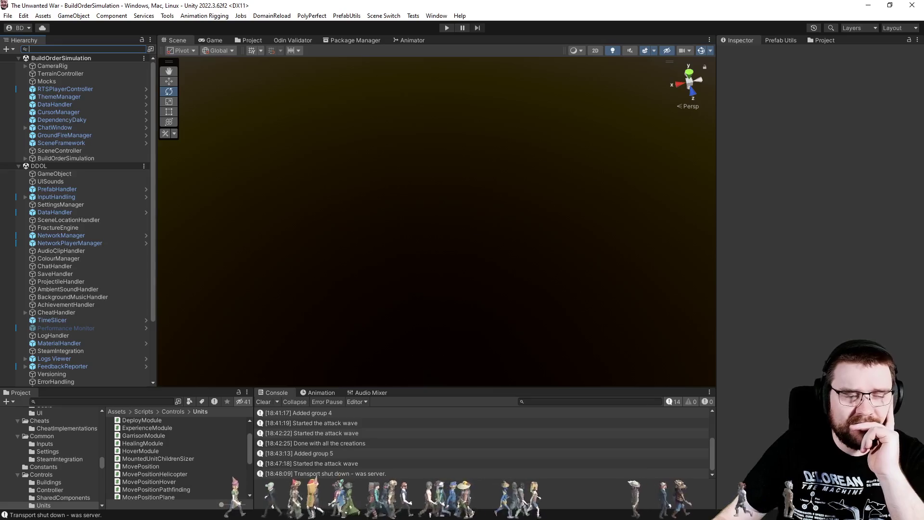
{"action": "key", "text": "alt+Tab"}
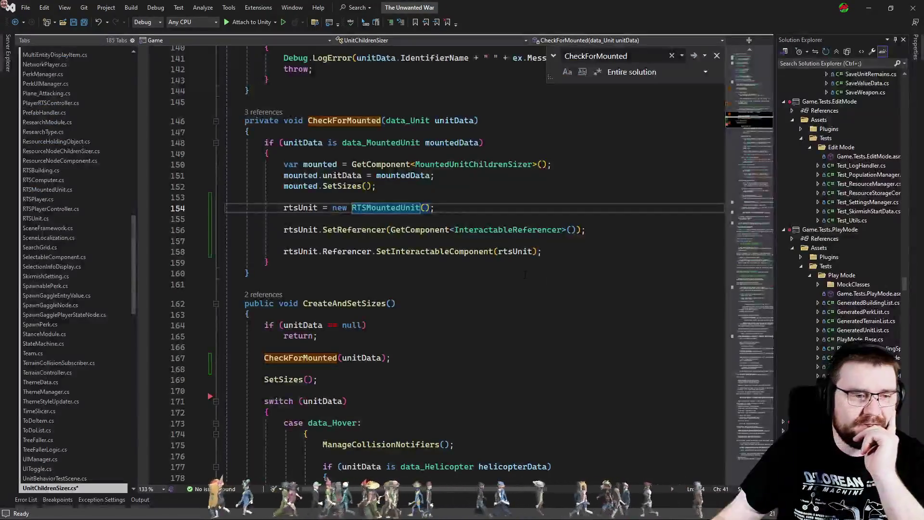
Step: Check the callers of CreateAndSetSizes in the CodeLens references list
{"action": "scroll", "coordinate": [523, 273], "scroll_direction": "down", "scroll_amount": 5}
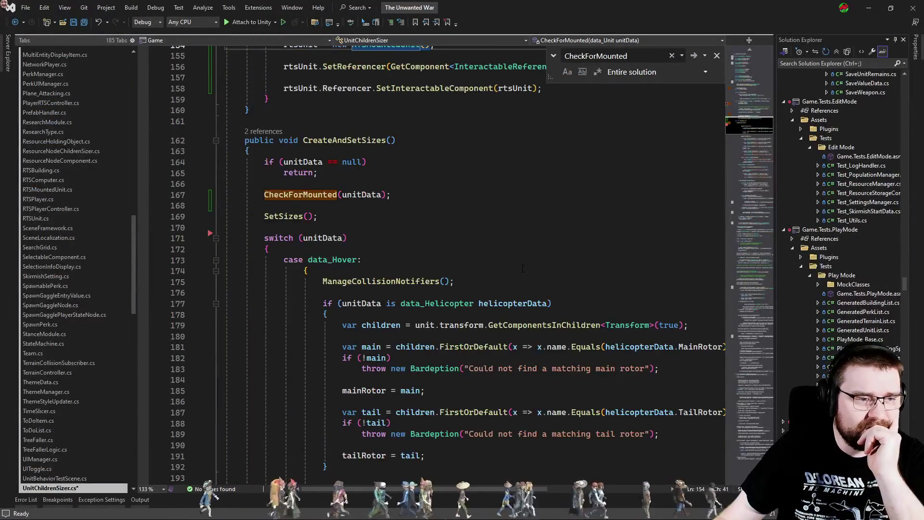
{"action": "scroll", "coordinate": [522, 268], "scroll_direction": "up", "scroll_amount": 4}
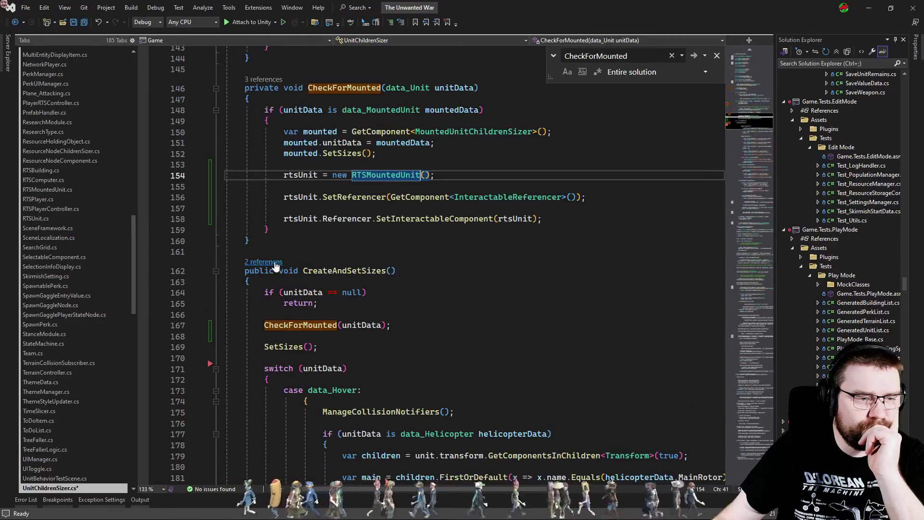
{"action": "left_click", "coordinate": [277, 262]}
{"action": "left_click", "coordinate": [332, 303]}
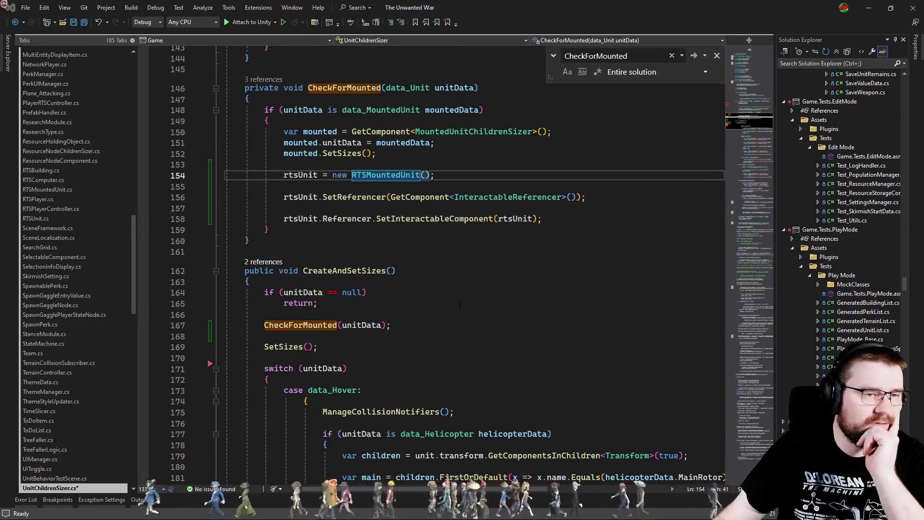
Step: Review the 12 references to SetDataForUnit, then bring the rtsUnit property near line 69 into view
{"action": "scroll", "coordinate": [289, 250], "scroll_direction": "up", "scroll_amount": 5}
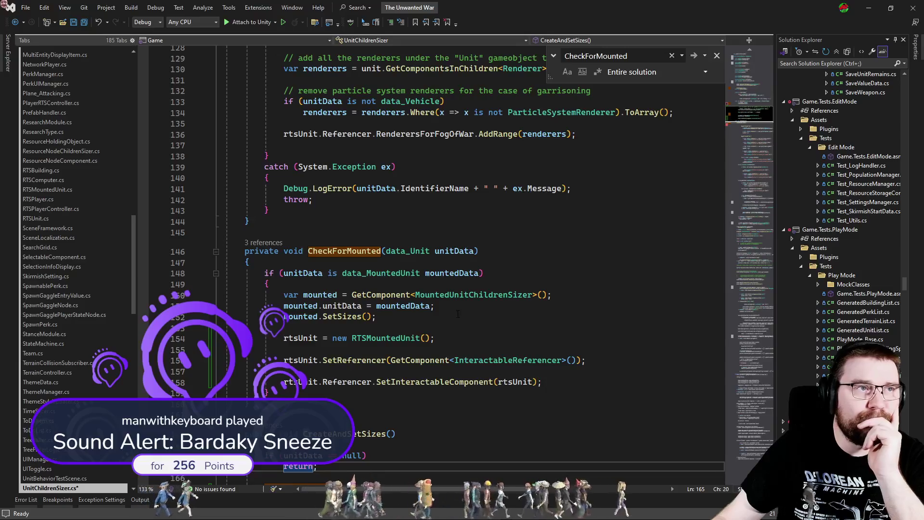
{"action": "scroll", "coordinate": [466, 314], "scroll_direction": "up", "scroll_amount": 4}
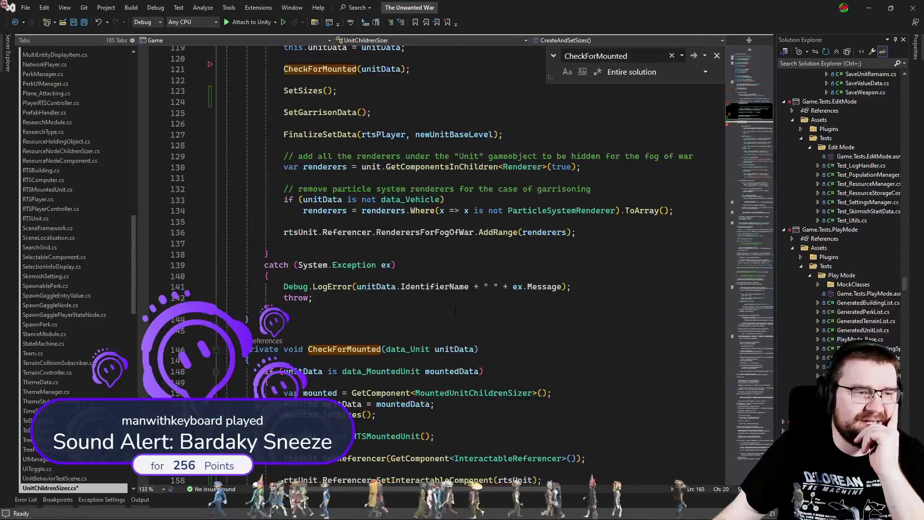
{"action": "scroll", "coordinate": [419, 296], "scroll_direction": "up", "scroll_amount": 5}
{"action": "left_click", "coordinate": [269, 191]}
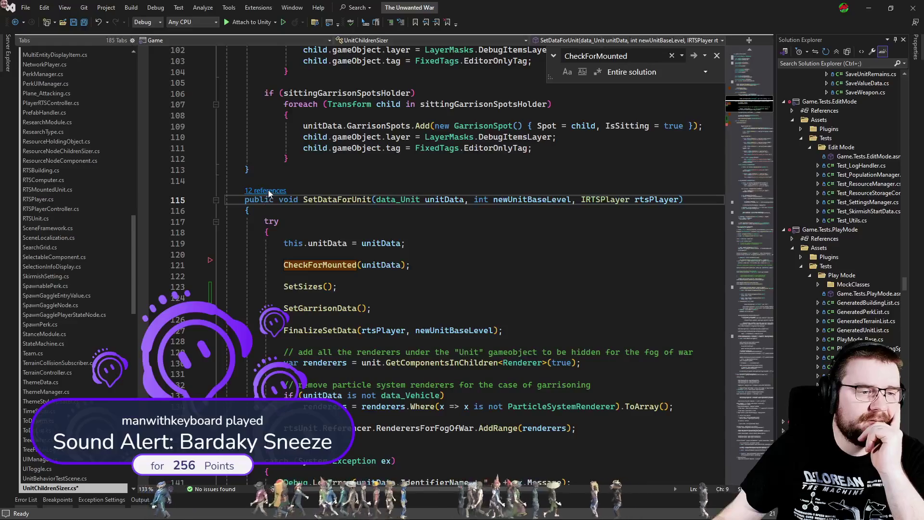
{"action": "left_click", "coordinate": [437, 244]}
{"action": "scroll", "coordinate": [437, 244], "scroll_direction": "up", "scroll_amount": 15}
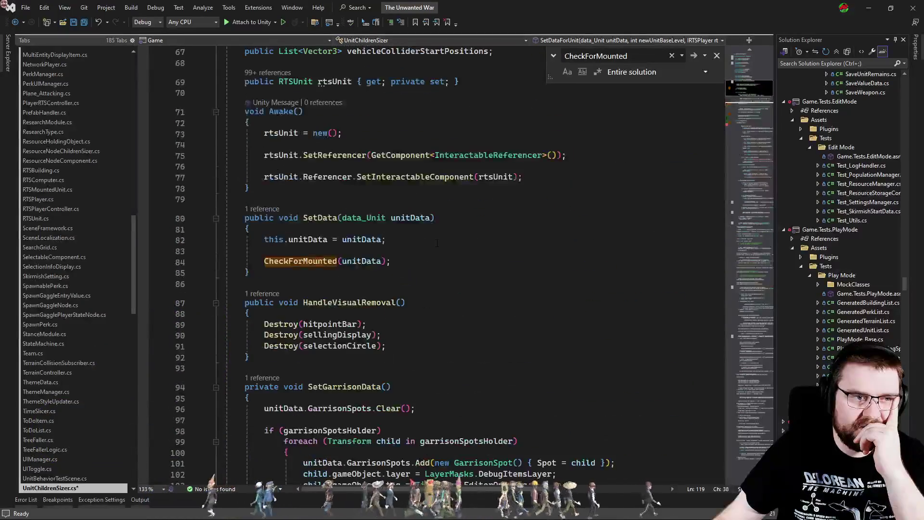
Step: Add an F9 breakpoint on the rtsUnit get accessor at line 69, save, and return to Unity
{"action": "left_click", "coordinate": [374, 244]}
{"action": "key", "text": "F9"}
{"action": "left_click", "coordinate": [426, 292]}
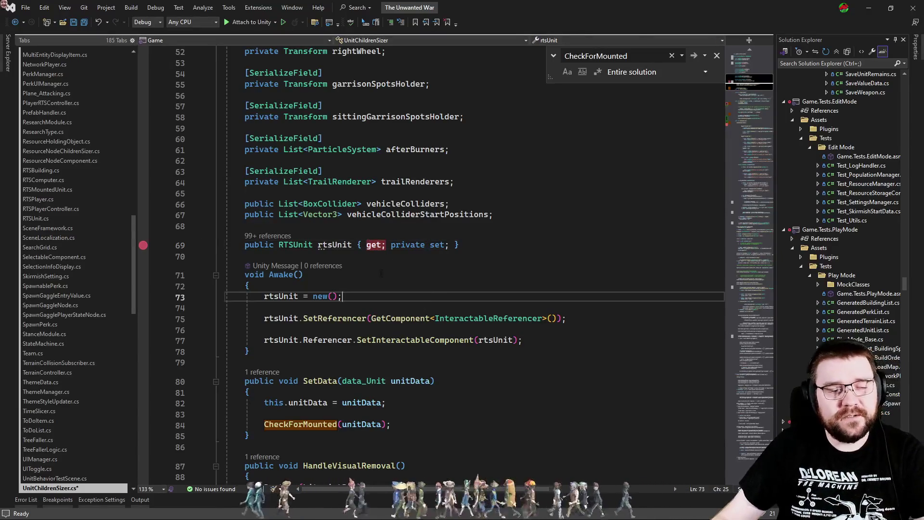
{"action": "key", "text": "Escape"}
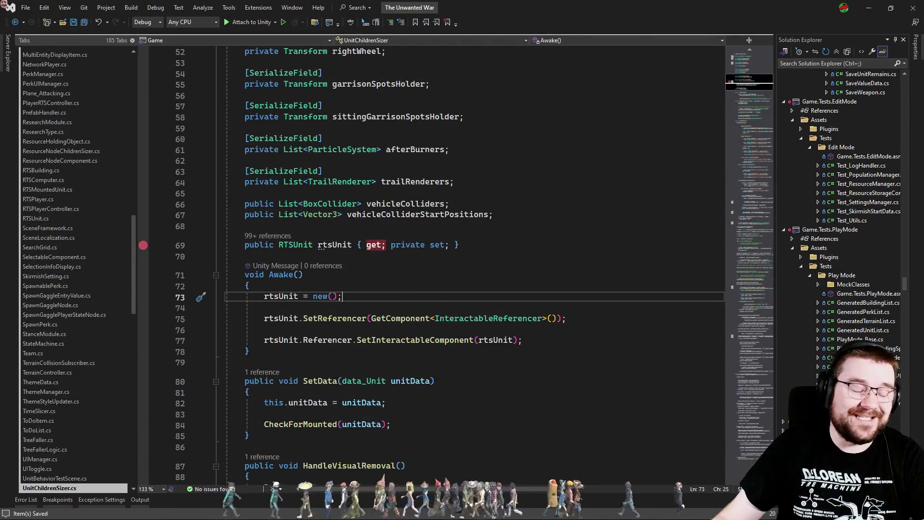
{"action": "key", "text": "alt+Tab"}
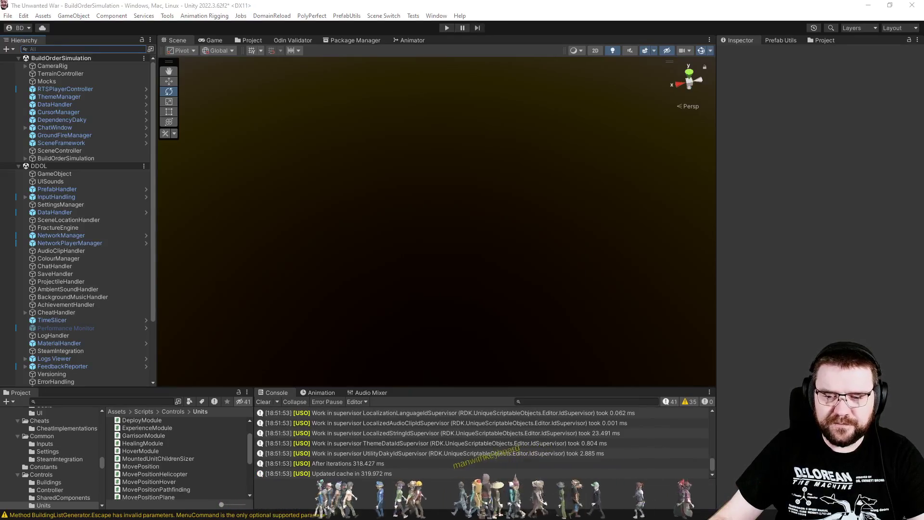
Step: Attach the Visual Studio debugger to Unity
{"action": "left_click", "coordinate": [397, 259]}
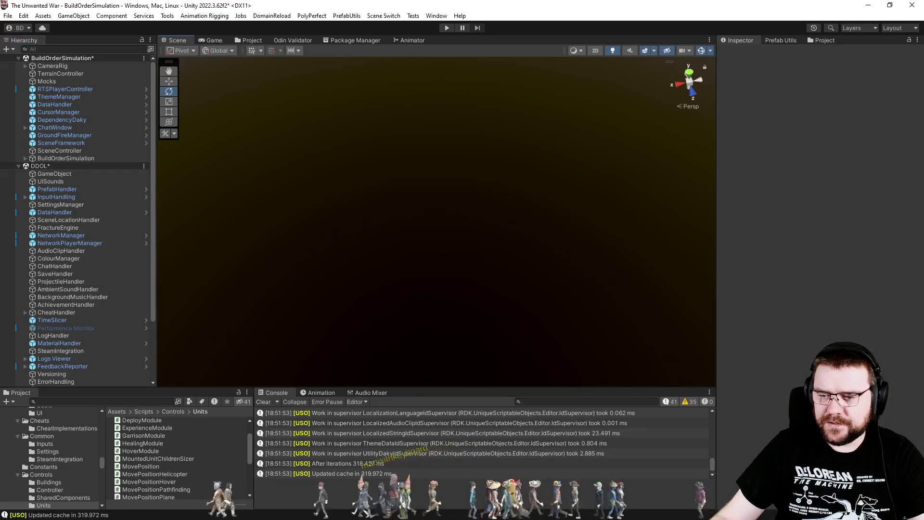
{"action": "key", "text": "alt+Tab"}
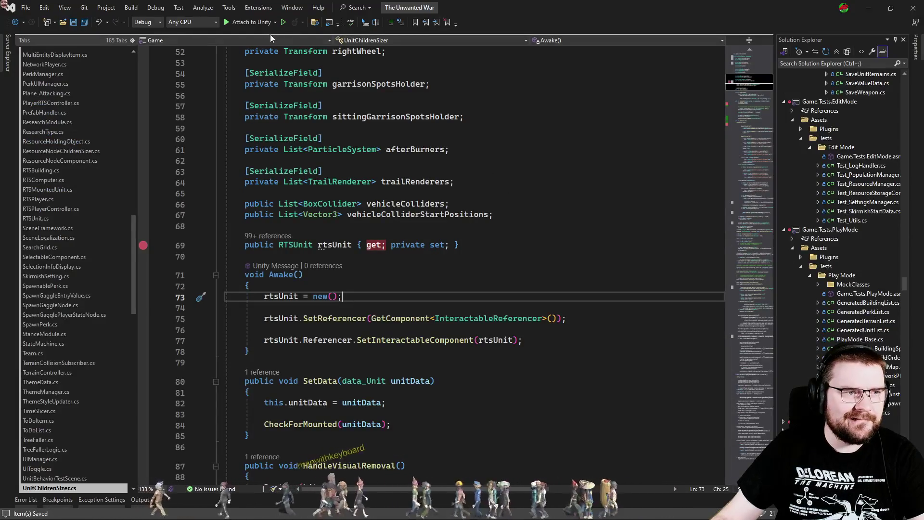
{"action": "key", "text": "ctrl+shift+b"}
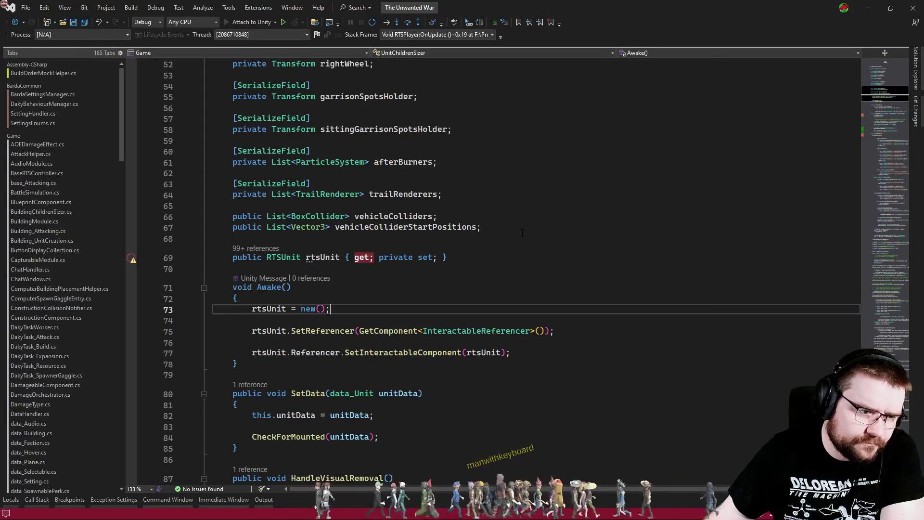
{"action": "mouse_move", "coordinate": [252, 330]}
{"action": "left_mouse_down"}
{"action": "mouse_move", "coordinate": [216, 344]}
{"action": "mouse_move", "coordinate": [545, 359]}
{"action": "left_mouse_up"}
{"action": "left_click", "coordinate": [545, 358]}
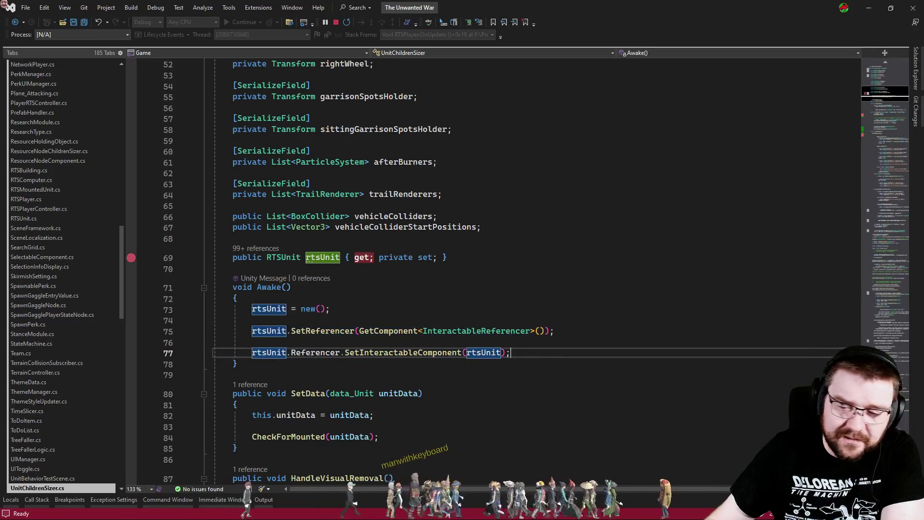
Step: Enter play mode and continue past the SceneController Awake break until the era buttons show
{"action": "key", "text": "alt+Tab"}
{"action": "left_click", "coordinate": [448, 28]}
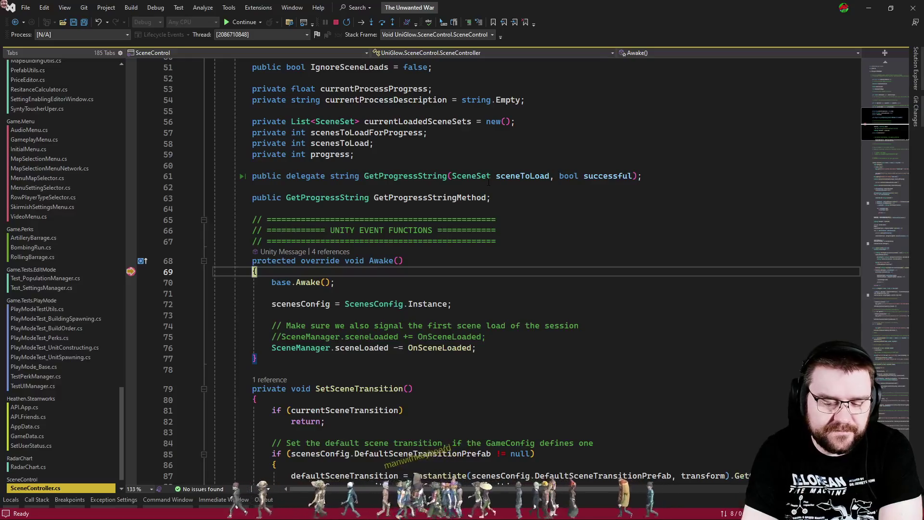
{"action": "key", "text": "F5"}
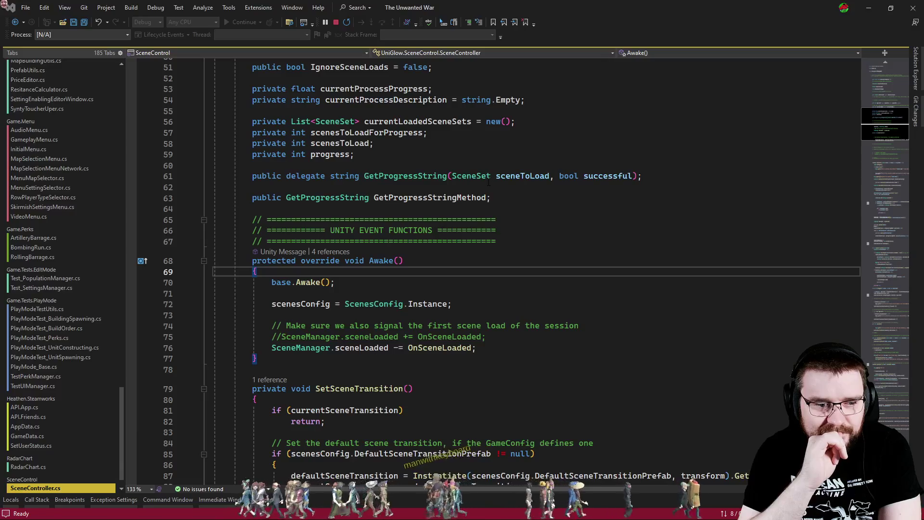
{"action": "key", "text": "alt+Tab"}
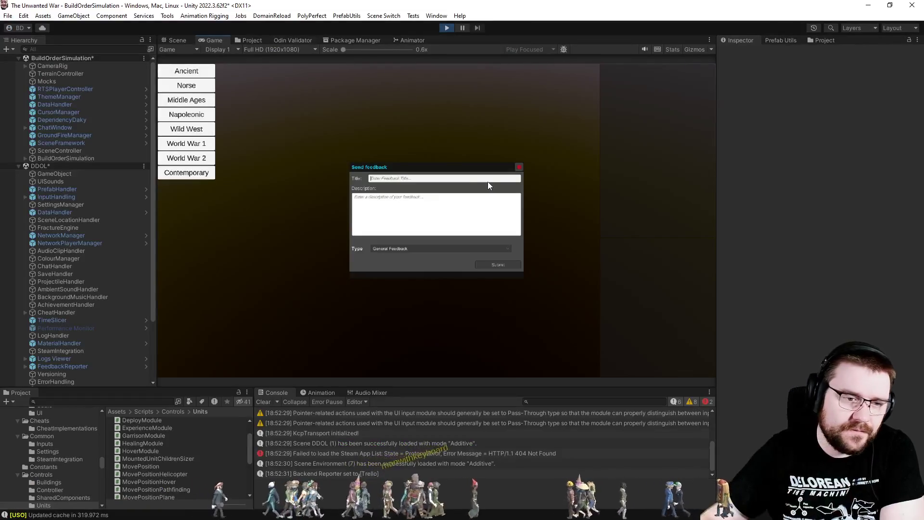
Step: Start a Wild West game as Villagers on Old Trails, choosing difficulty and player options
{"action": "left_click", "coordinate": [197, 134]}
{"action": "left_click", "coordinate": [268, 72]}
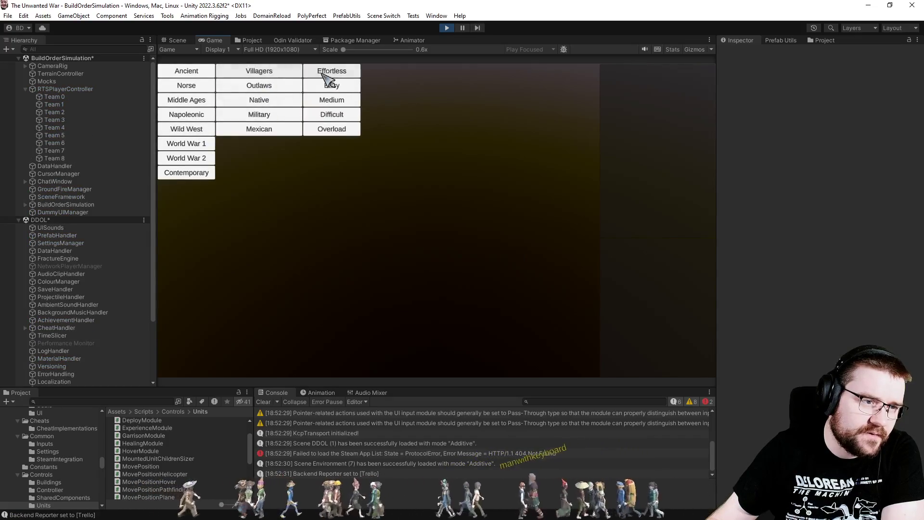
{"action": "left_click", "coordinate": [342, 75]}
{"action": "left_click", "coordinate": [428, 116]}
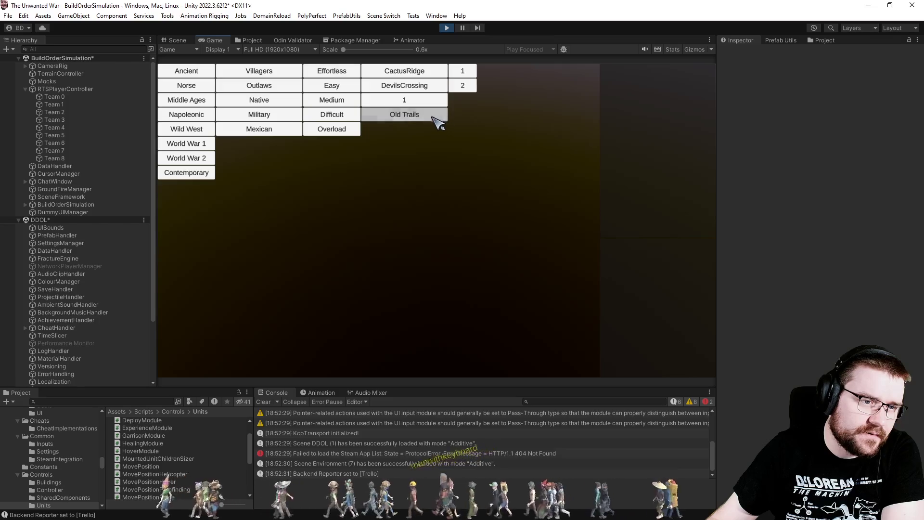
{"action": "left_click", "coordinate": [467, 74]}
{"action": "left_click", "coordinate": [501, 75]}
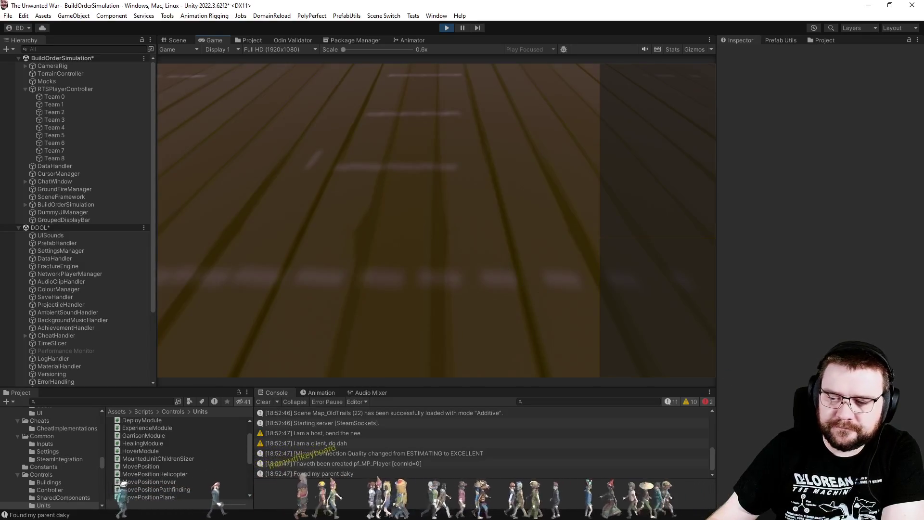
Step: Trace the first rtsUnit getter hit to Awake and dock the Call Stack below the code
{"action": "key", "text": "F5"}
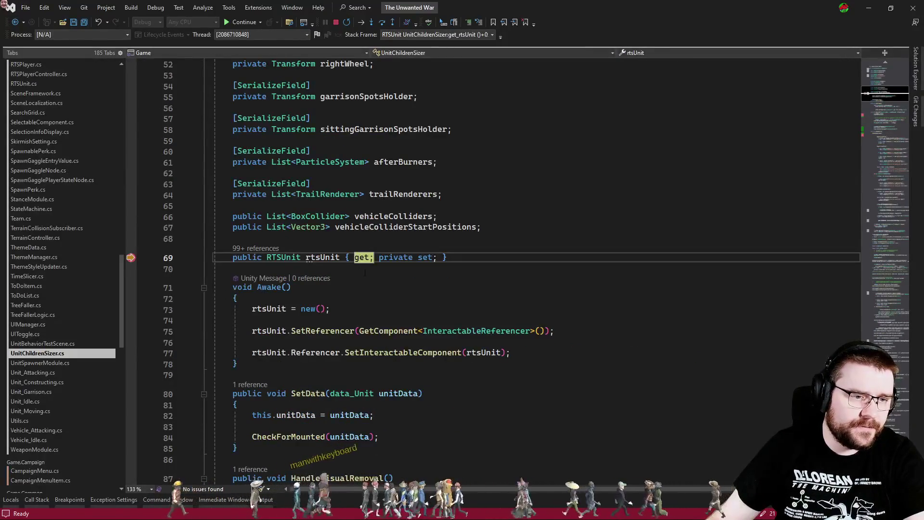
{"action": "left_click", "coordinate": [37, 501]}
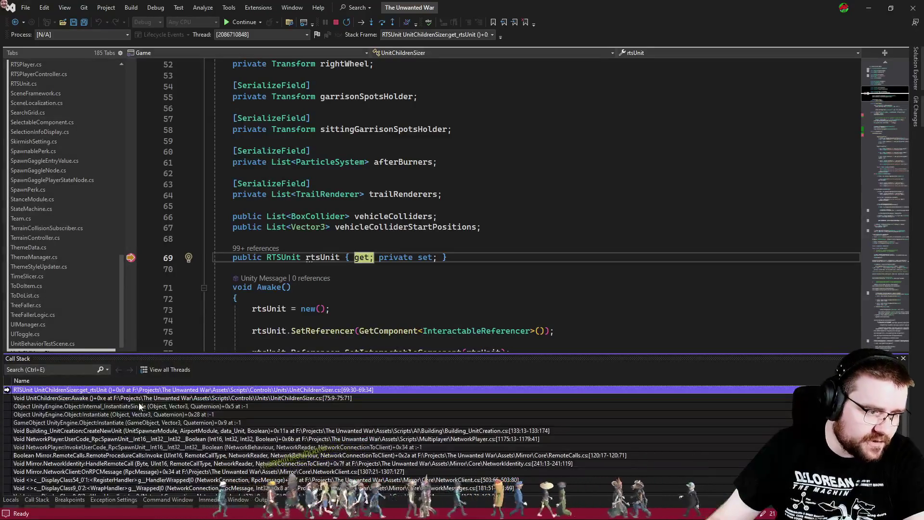
{"action": "double_click", "coordinate": [140, 398]}
{"action": "left_click", "coordinate": [420, 306]}
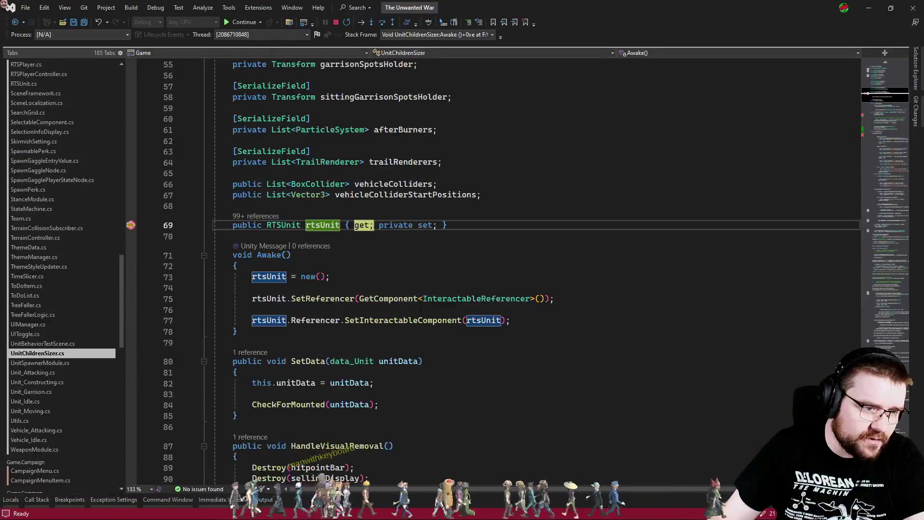
{"action": "left_click", "coordinate": [44, 502]}
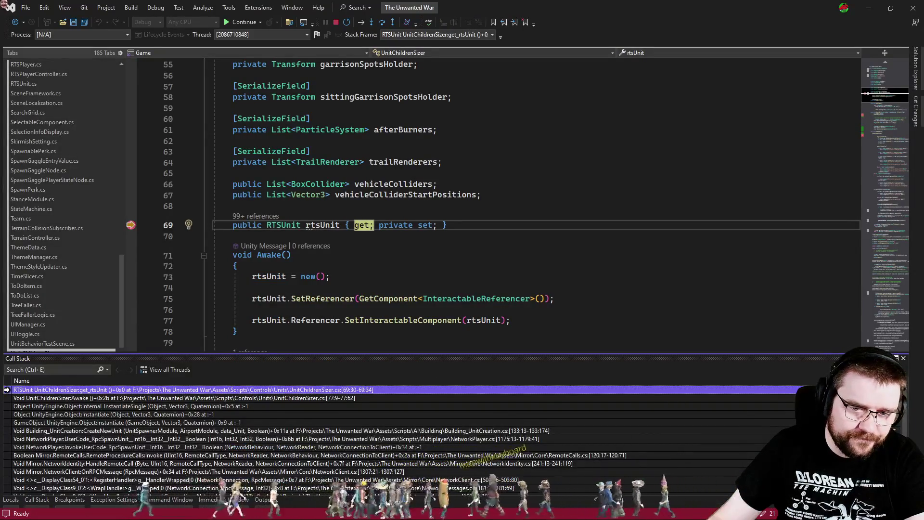
{"action": "left_click", "coordinate": [537, 268]}
{"action": "key", "text": "F5"}
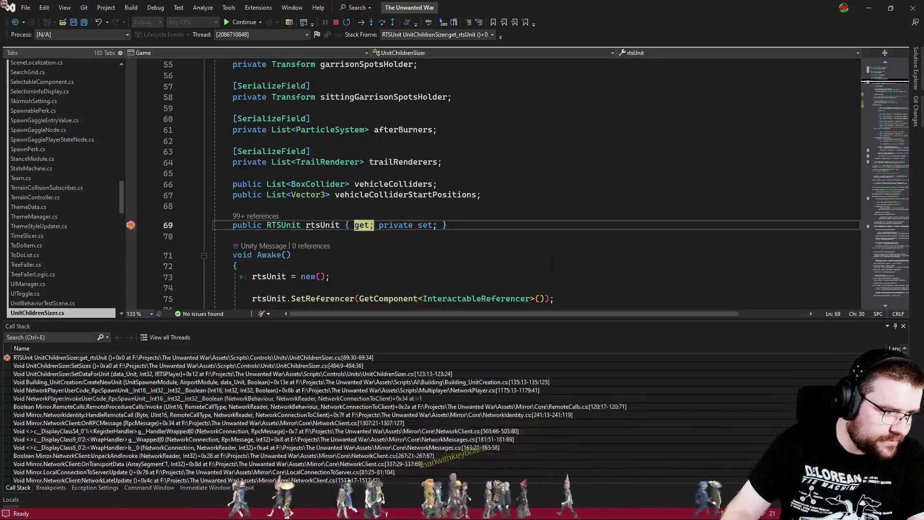
Step: Follow later getter hits through the SetSizes, SetDataForUnit and FinalizeSetData caller frames
{"action": "double_click", "coordinate": [313, 366]}
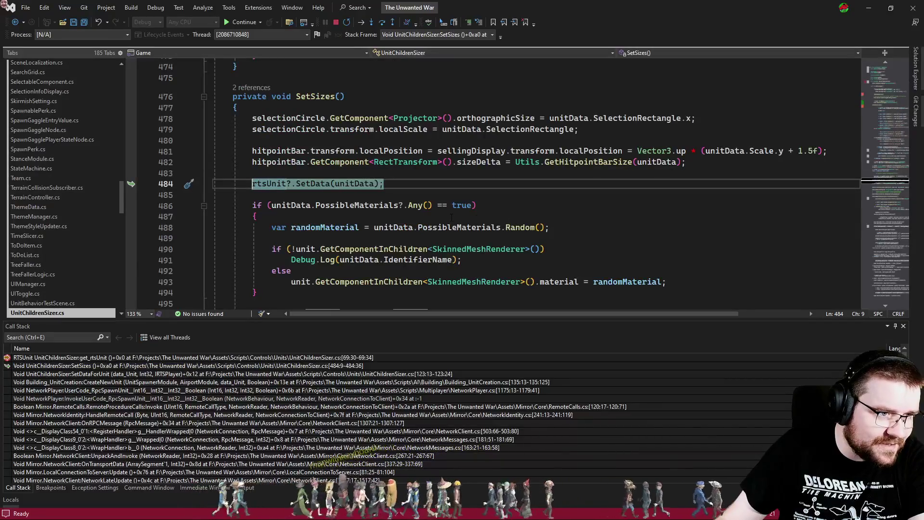
{"action": "scroll", "coordinate": [449, 217], "scroll_direction": "up", "scroll_amount": 4}
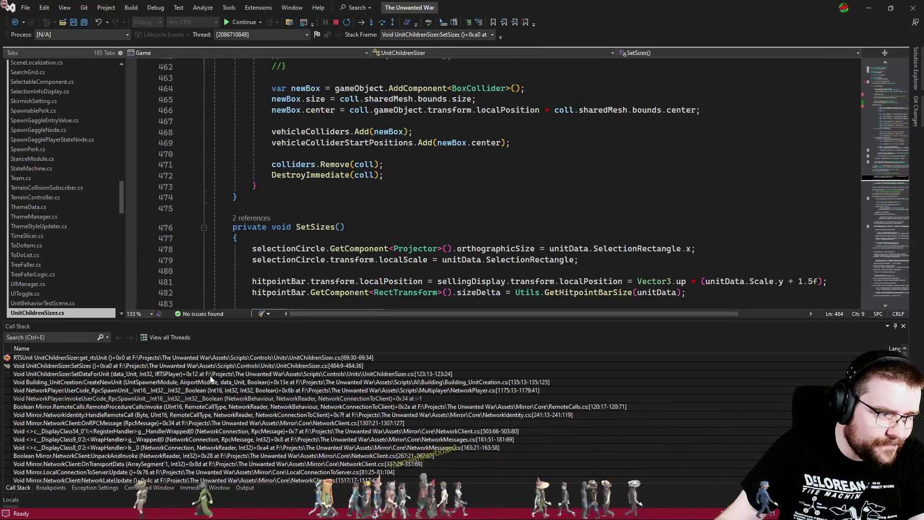
{"action": "double_click", "coordinate": [227, 375]}
{"action": "key", "text": "F5"}
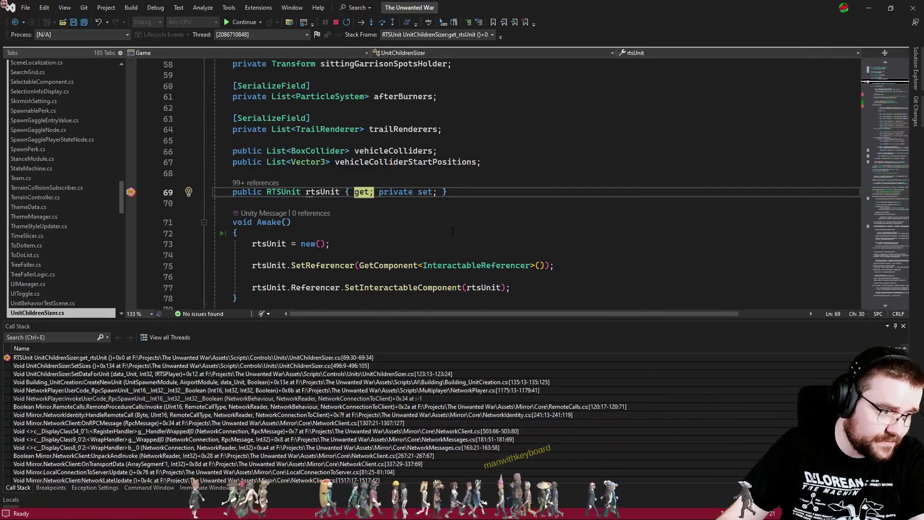
{"action": "key", "text": "F5"}
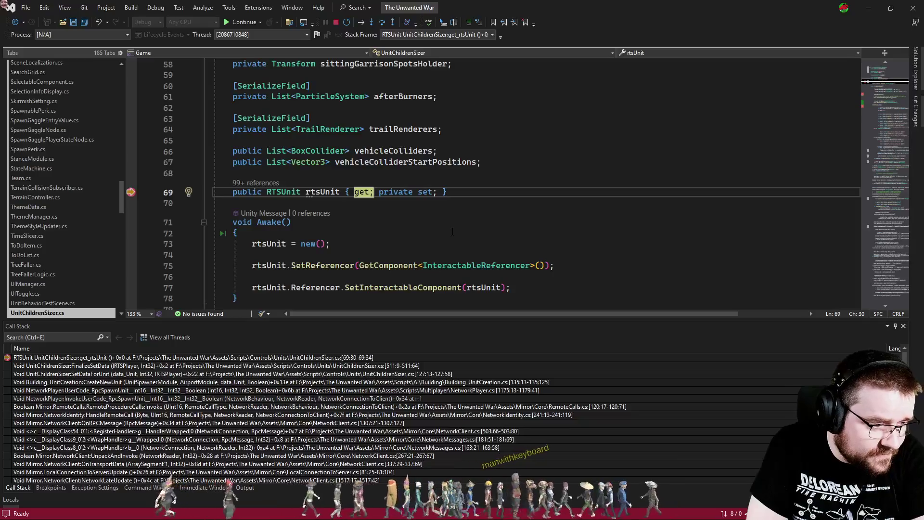
{"action": "double_click", "coordinate": [144, 366]}
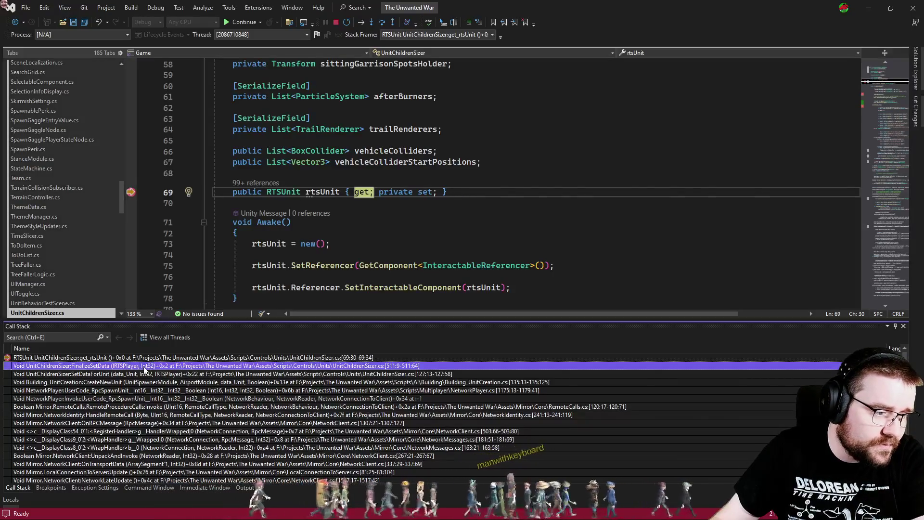
{"action": "double_click", "coordinate": [144, 373]}
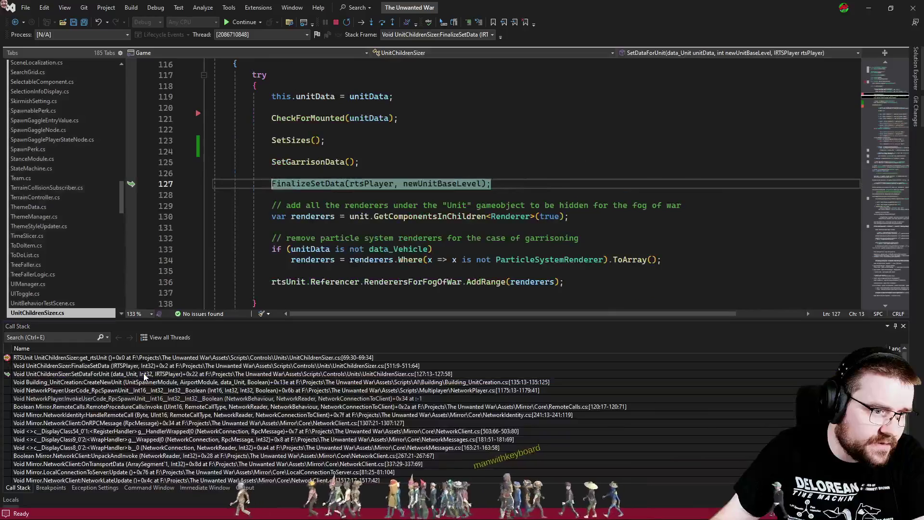
{"action": "key", "text": "F5"}
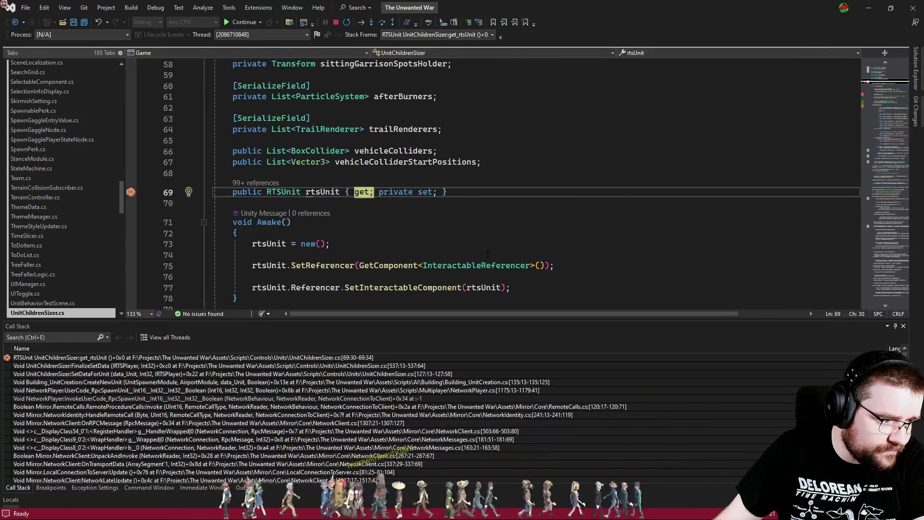
Step: Remove the rtsUnit getter breakpoint, let the game resume, and show the Breakpoints list
{"action": "key", "text": "F5"}
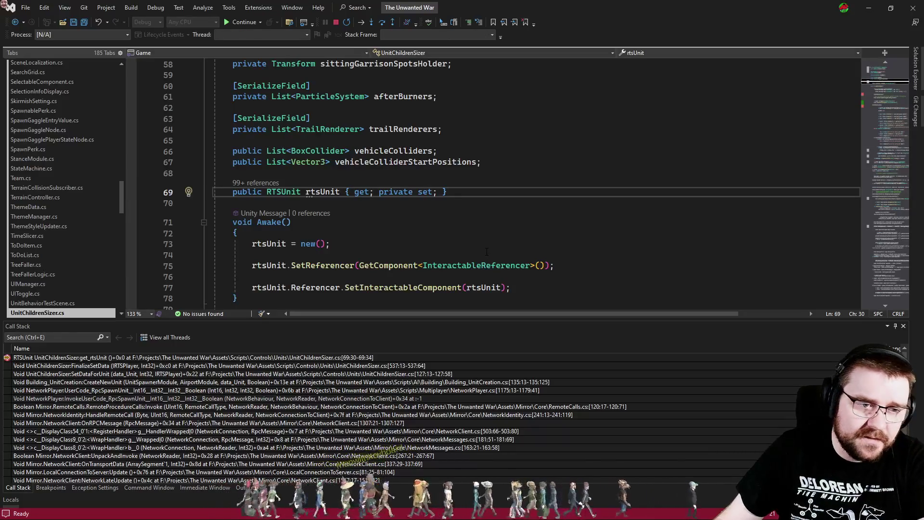
{"action": "key", "text": "alt+Tab"}
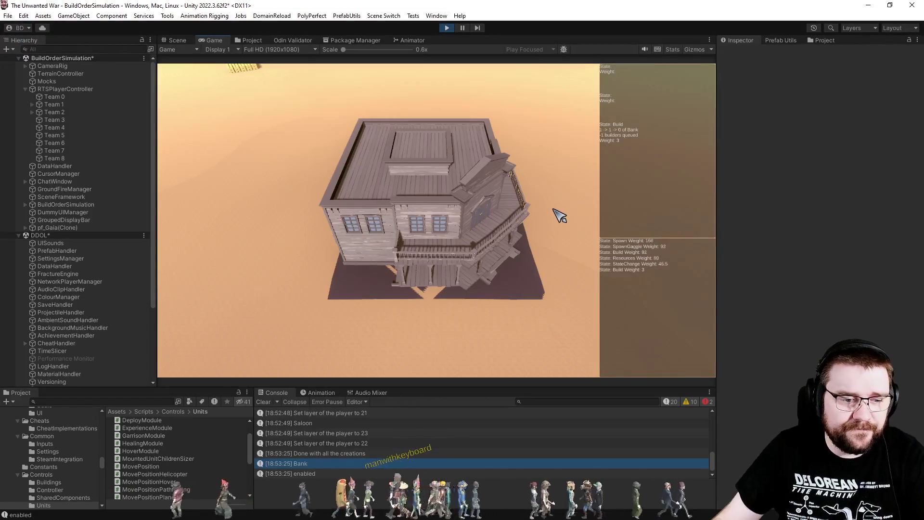
{"action": "key", "text": "alt+Tab"}
{"action": "key", "text": "ctrl+alt+b"}
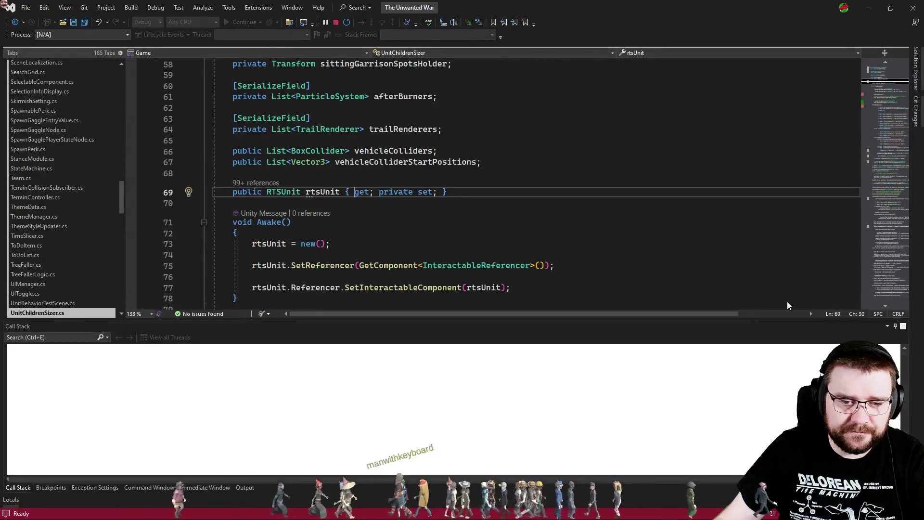
Step: Close the Breakpoints list and go back to the running Wild West game in Unity
{"action": "left_click", "coordinate": [895, 326]}
{"action": "left_click", "coordinate": [252, 277]}
{"action": "key", "text": "alt+Tab"}
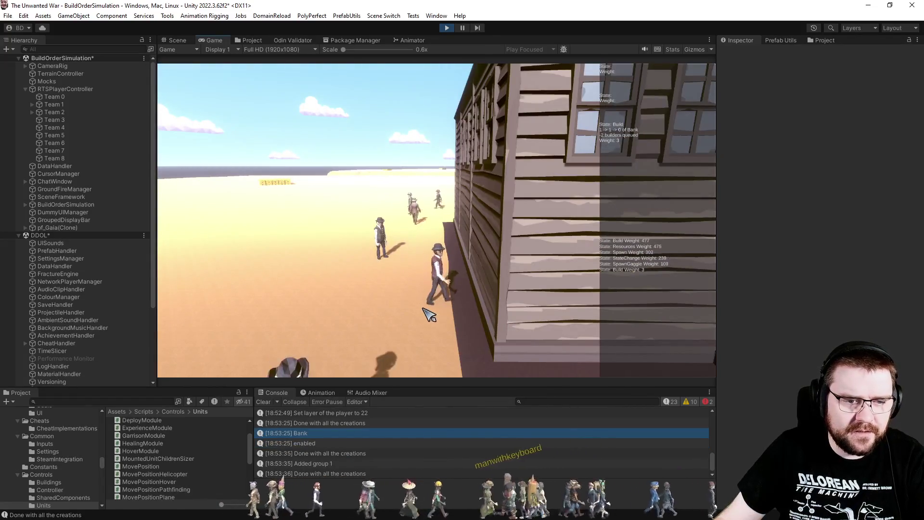
Step: Turn on Game view Gizmos, then select the Saloon building in the tilted Scene view
{"action": "left_click", "coordinate": [698, 50]}
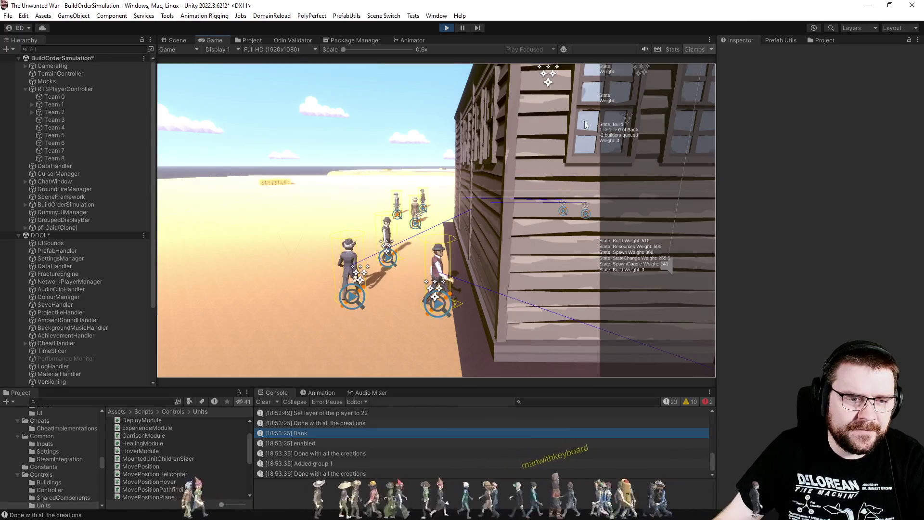
{"action": "scroll", "coordinate": [470, 202], "scroll_direction": "down", "scroll_amount": 5}
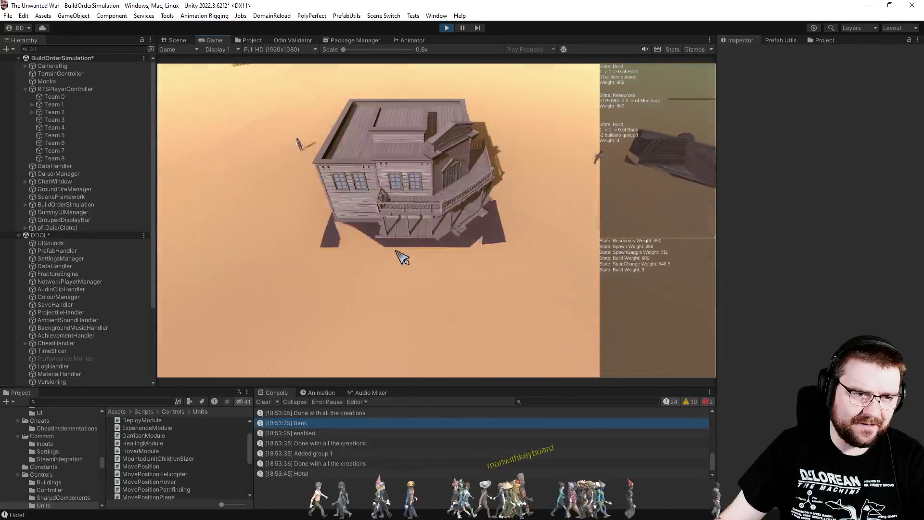
{"action": "left_click", "coordinate": [185, 41]}
{"action": "mouse_move", "coordinate": [530, 254]}
{"action": "left_mouse_down"}
{"action": "mouse_move", "coordinate": [332, 138]}
{"action": "mouse_move", "coordinate": [198, 130]}
{"action": "mouse_move", "coordinate": [504, 152]}
{"action": "left_mouse_up"}
{"action": "left_click", "coordinate": [504, 152]}
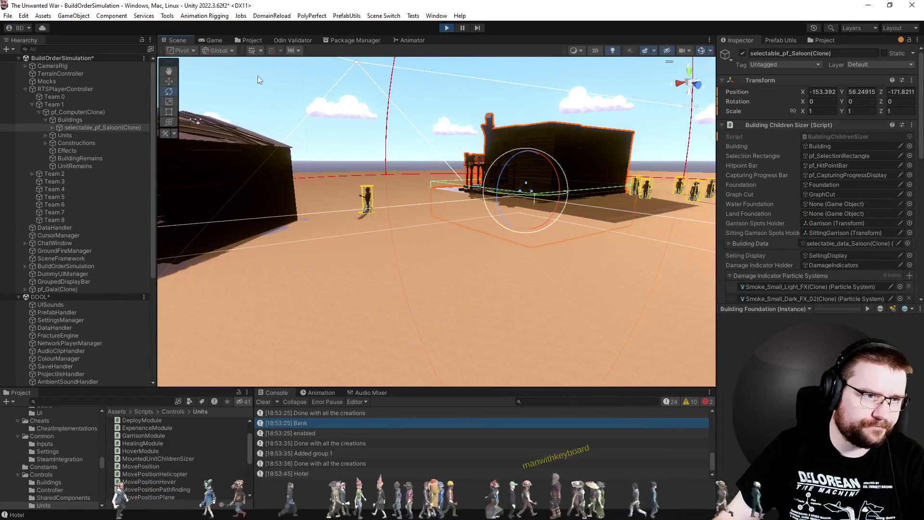
Step: Return to the Game view, resume from the breakpoint, and collapse the Building Foundation preview
{"action": "left_click", "coordinate": [218, 38]}
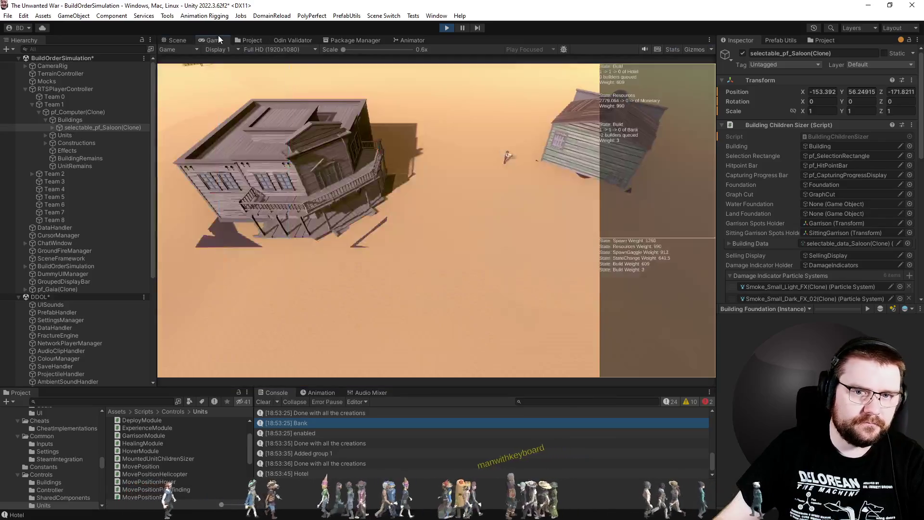
{"action": "left_click", "coordinate": [861, 92]}
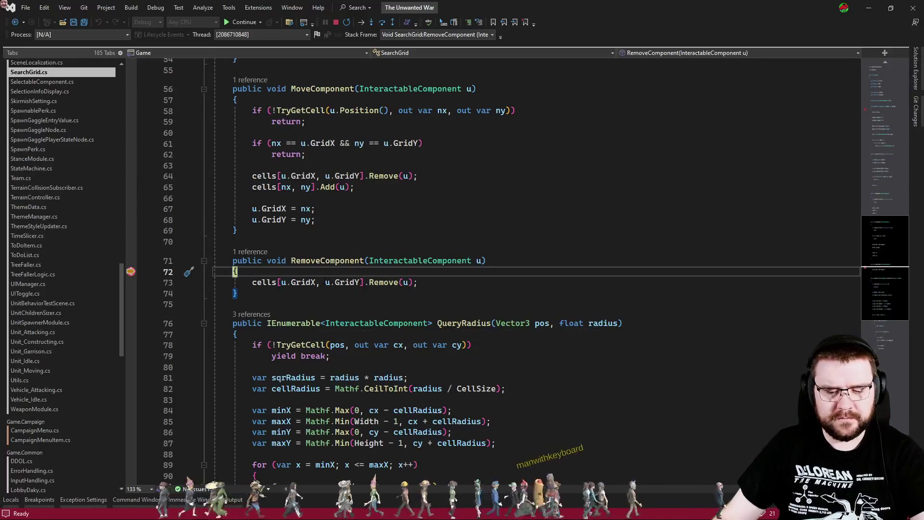
{"action": "key", "text": "F5"}
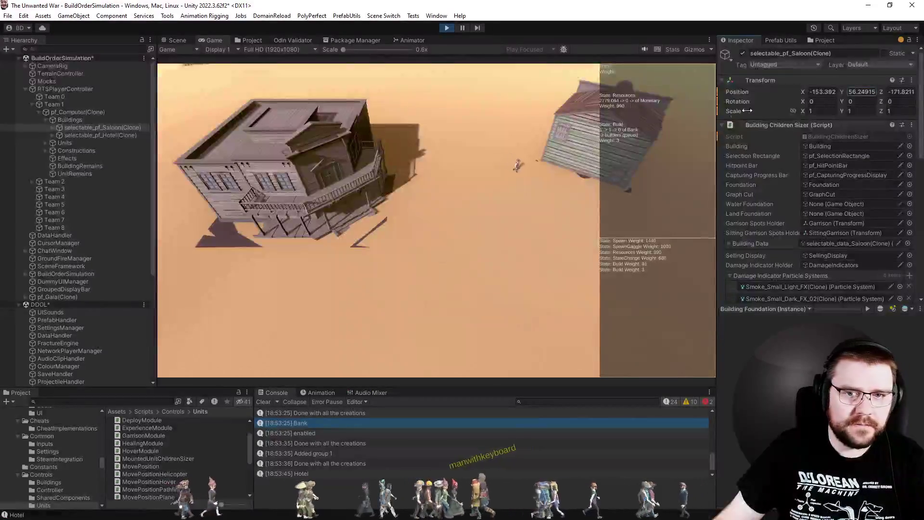
{"action": "left_click", "coordinate": [825, 308]}
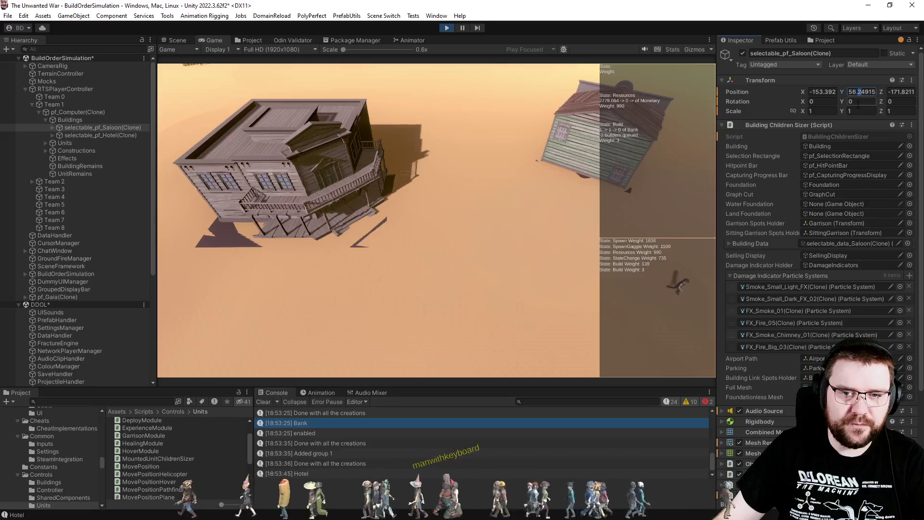
{"action": "type", "text": "3"}
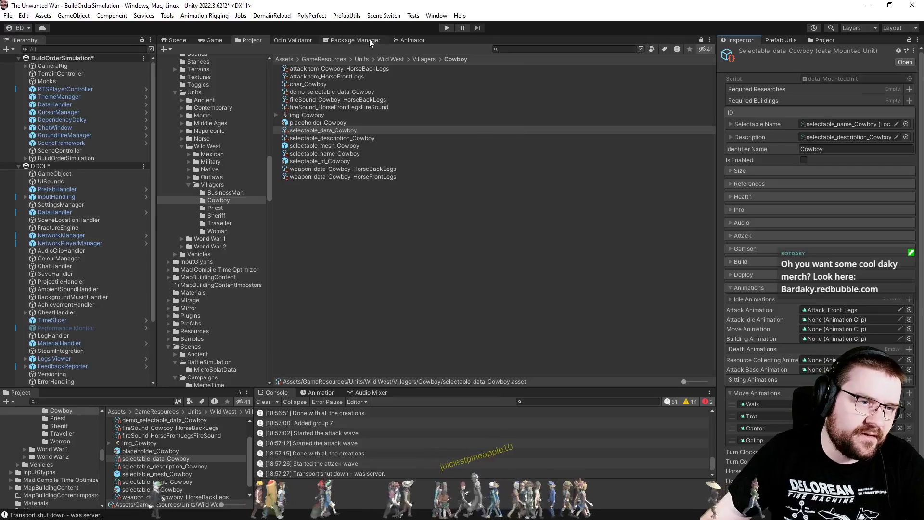
Step: Confirm in the Animator graph that the H_Death01 state plays the H_Death01 clip, then locate it in Project
{"action": "left_click", "coordinate": [400, 43]}
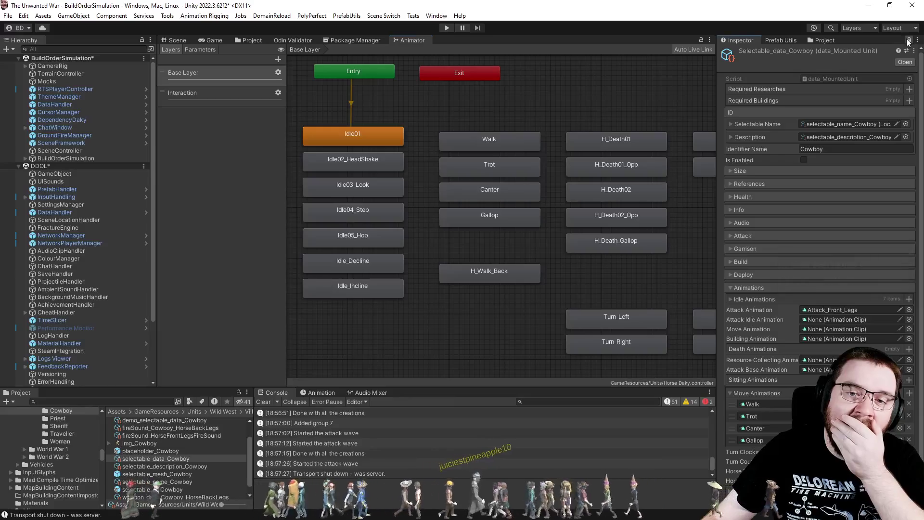
{"action": "mouse_move", "coordinate": [601, 279]}
{"action": "left_mouse_down"}
{"action": "mouse_move", "coordinate": [476, 276]}
{"action": "mouse_move", "coordinate": [553, 278]}
{"action": "mouse_move", "coordinate": [467, 300]}
{"action": "mouse_move", "coordinate": [471, 258]}
{"action": "left_mouse_up"}
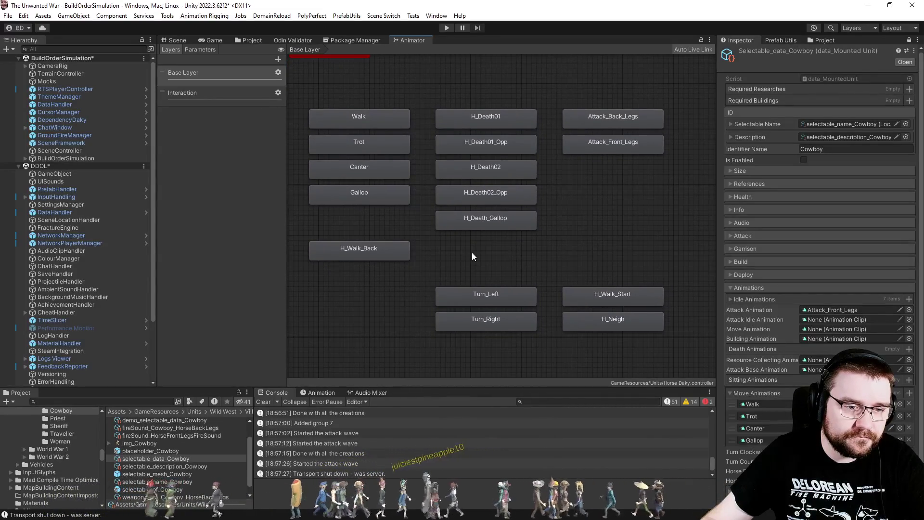
{"action": "left_click", "coordinate": [517, 120]}
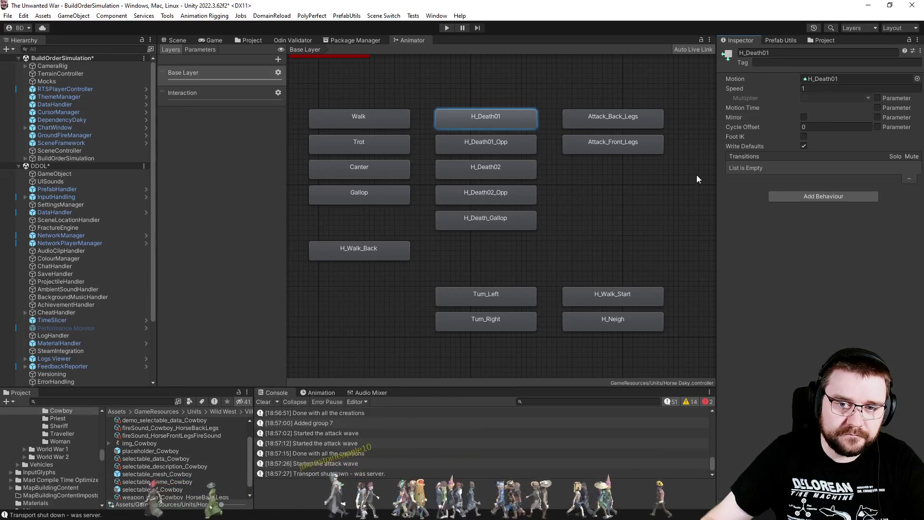
{"action": "left_click", "coordinate": [821, 79]}
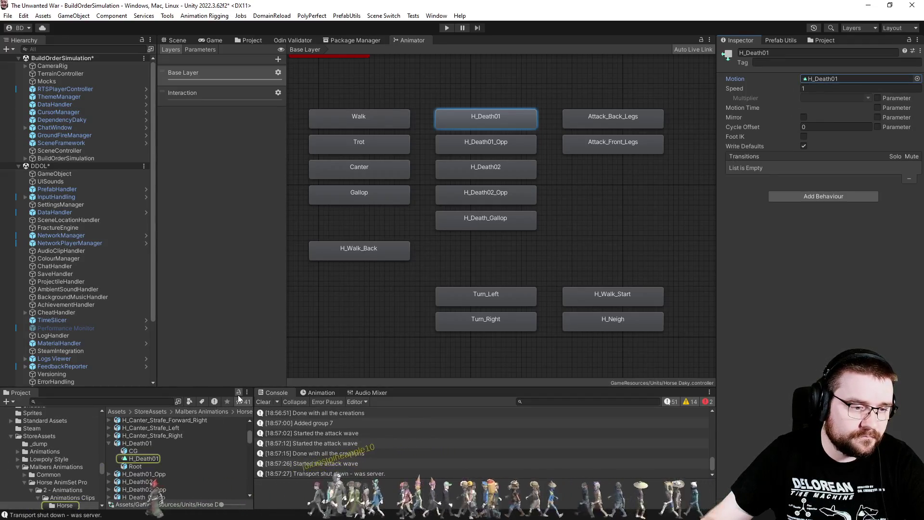
{"action": "left_click", "coordinate": [253, 41]}
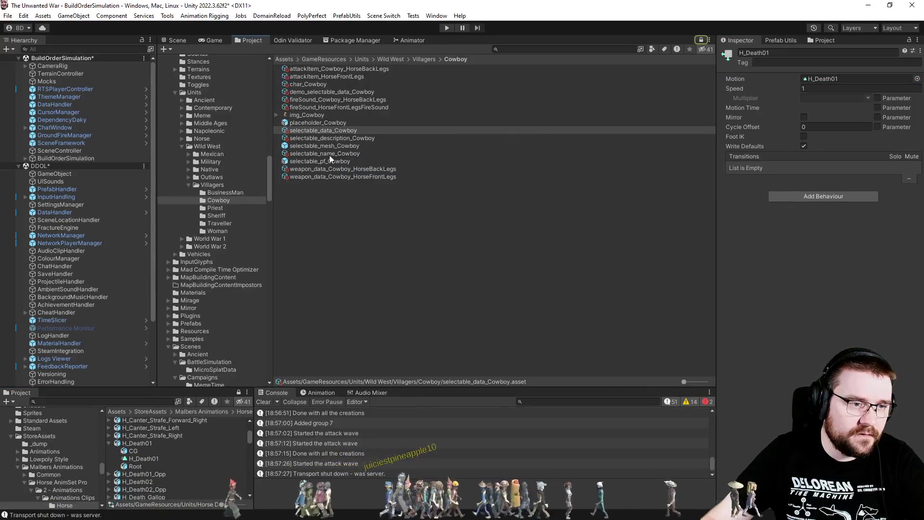
Step: Reselect selectable_data_Cowboy, then preview the H_Death01 horse clip
{"action": "left_click", "coordinate": [330, 132]}
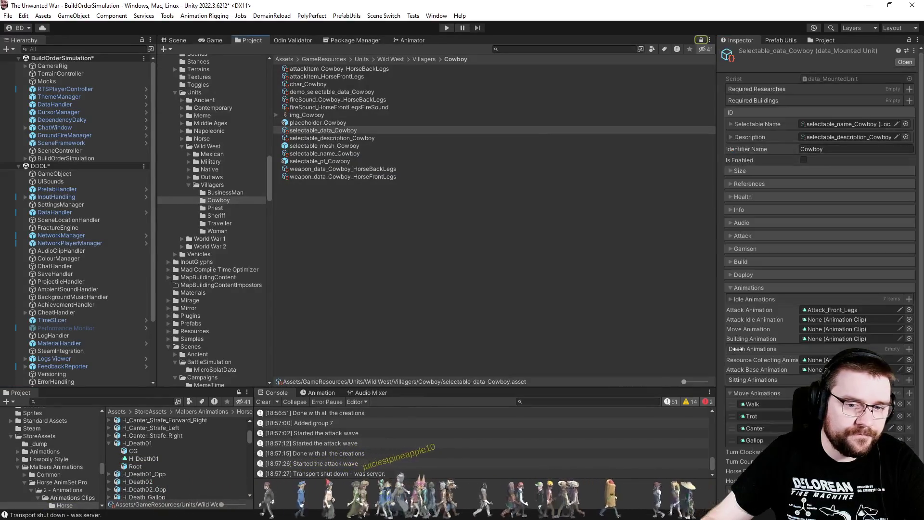
{"action": "scroll", "coordinate": [764, 368], "scroll_direction": "down", "scroll_amount": 1}
{"action": "left_click", "coordinate": [519, 374]}
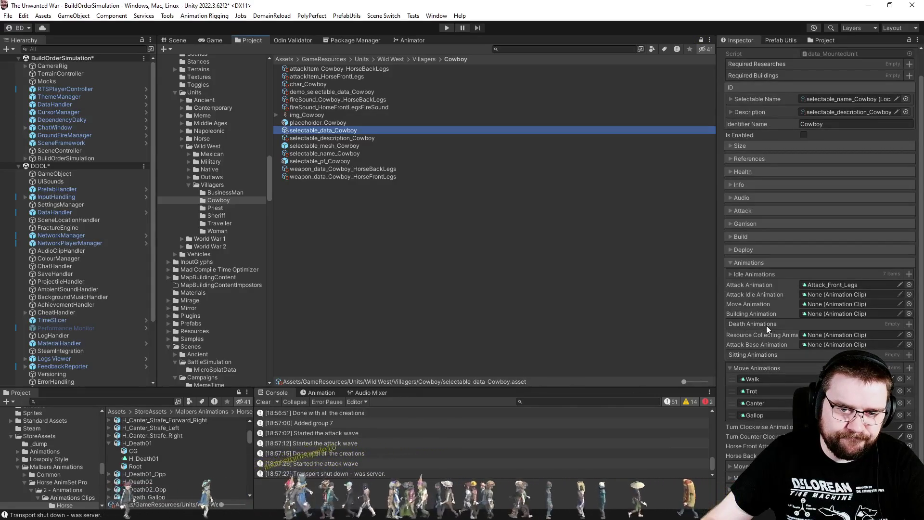
{"action": "left_click", "coordinate": [144, 458]}
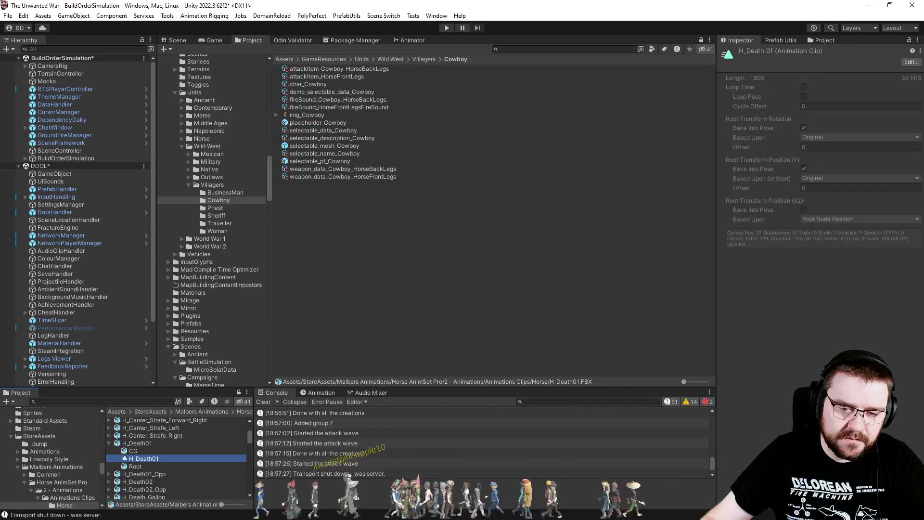
{"action": "left_click", "coordinate": [724, 318]}
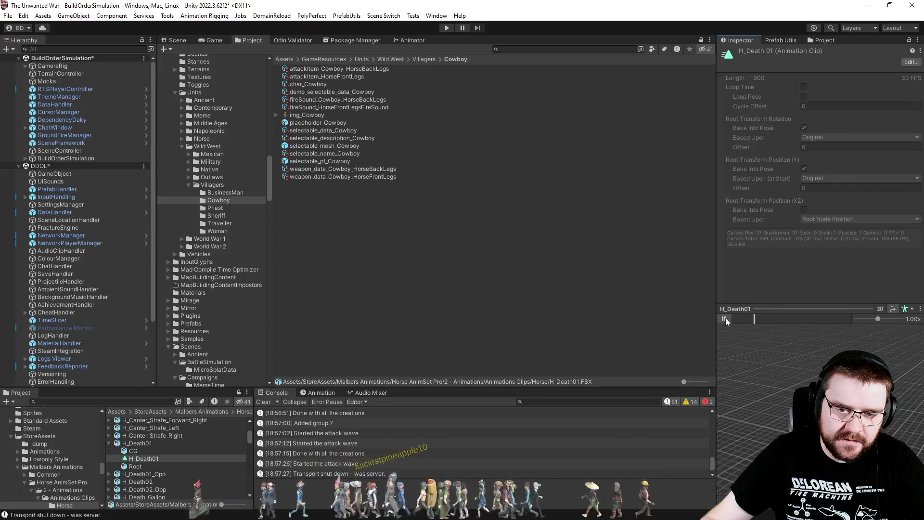
Step: Preview the H_Death01_Opp and H_Death02 clips in the Inspector
{"action": "left_click", "coordinate": [109, 473]}
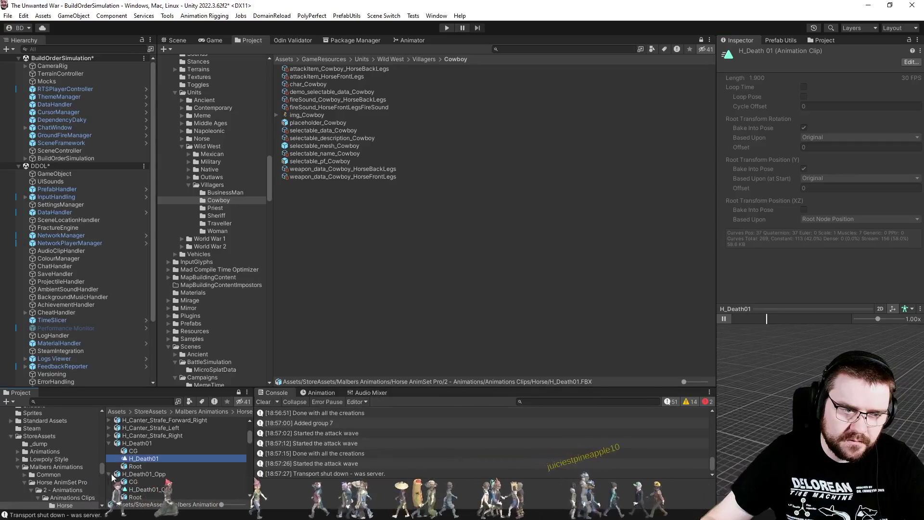
{"action": "left_click", "coordinate": [138, 488]}
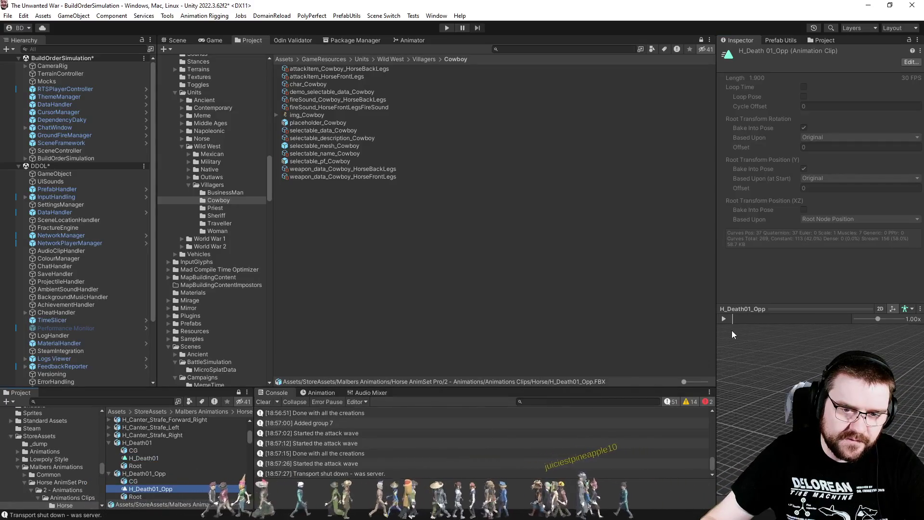
{"action": "scroll", "coordinate": [160, 448], "scroll_direction": "down", "scroll_amount": 3}
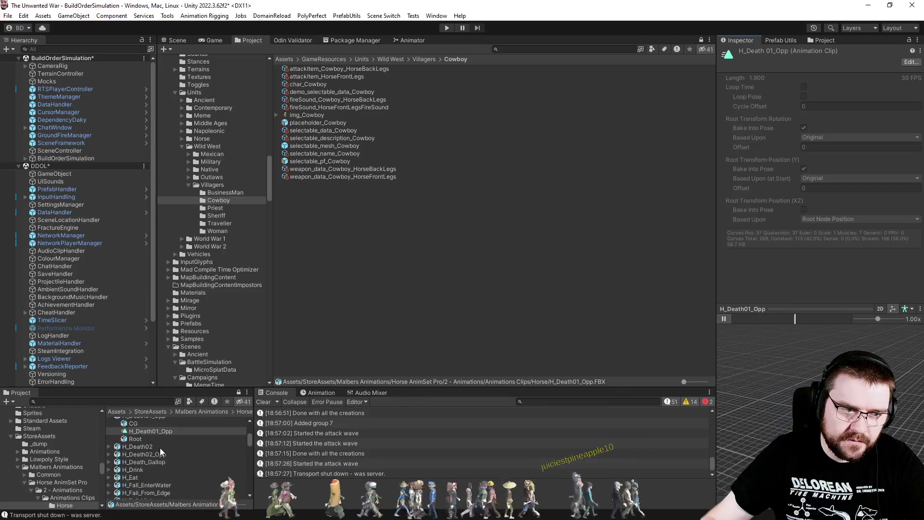
{"action": "left_click", "coordinate": [110, 446]}
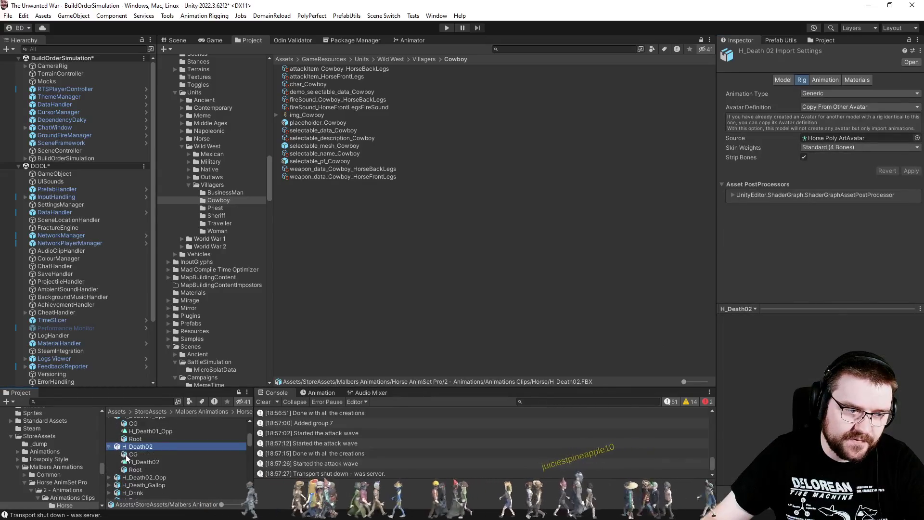
{"action": "left_click", "coordinate": [109, 447]}
{"action": "left_click", "coordinate": [144, 462]}
{"action": "left_click", "coordinate": [724, 319]}
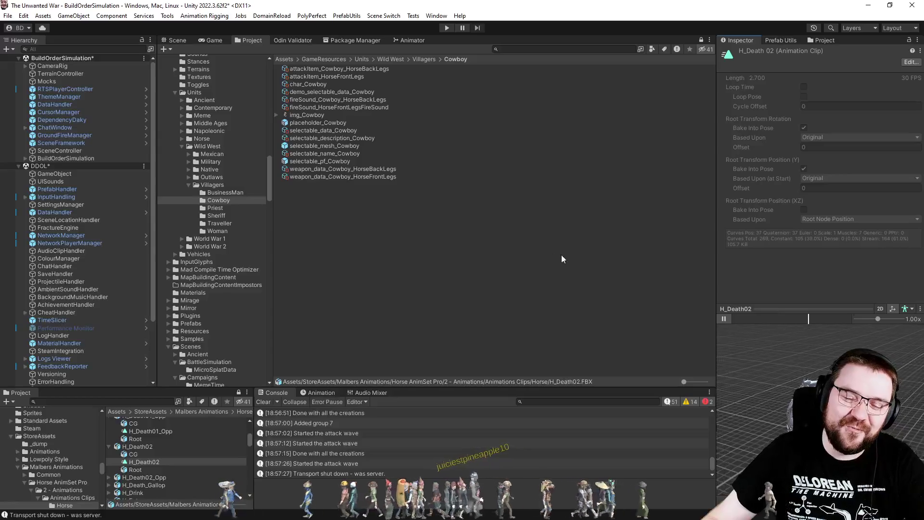
{"action": "left_click", "coordinate": [723, 319]}
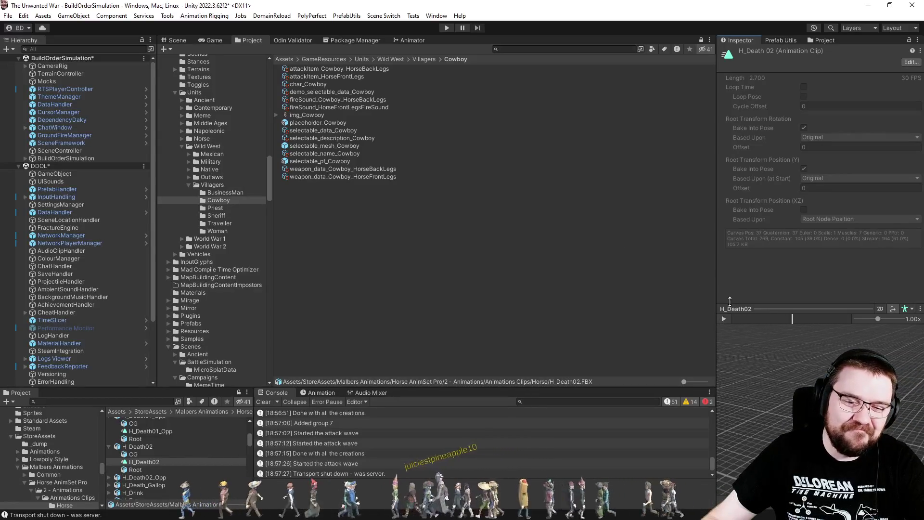
Step: Preview the H_Death_Gallop clip, then reopen selectable_data_Cowboy
{"action": "left_click", "coordinate": [309, 131]}
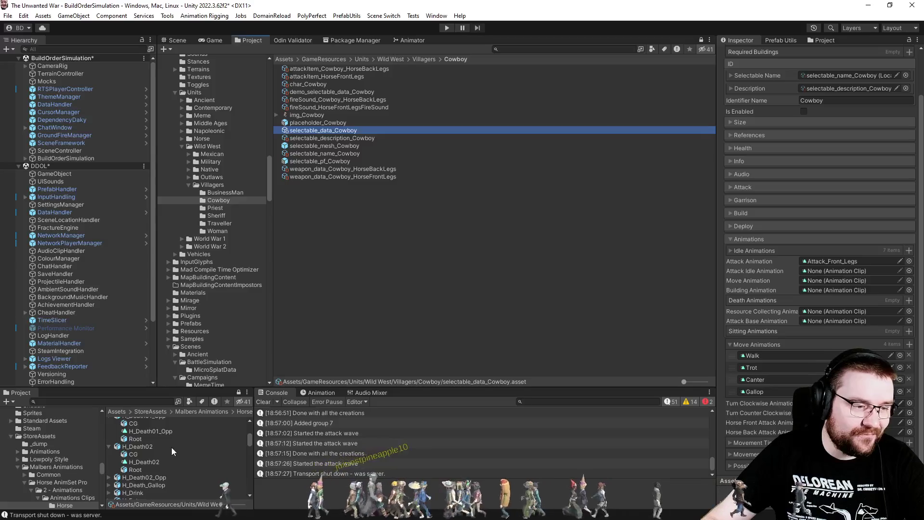
{"action": "left_click", "coordinate": [109, 484]}
{"action": "left_click", "coordinate": [193, 471]}
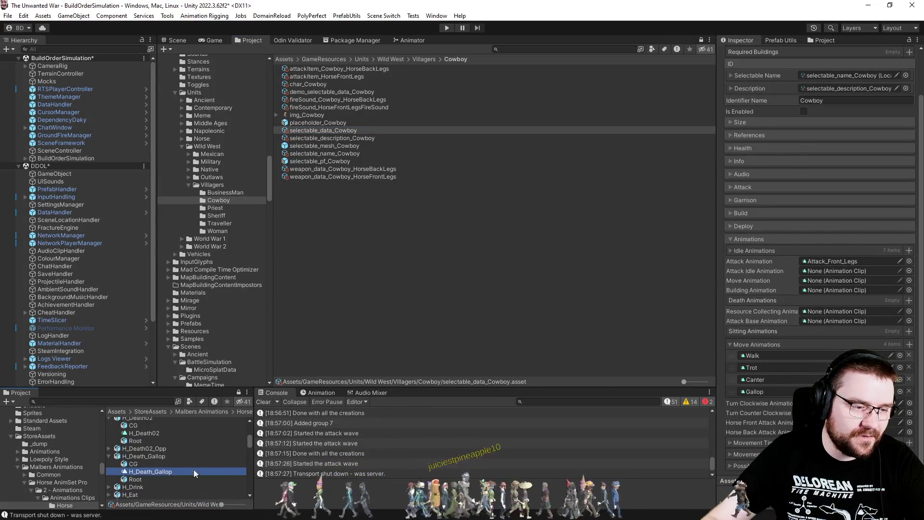
{"action": "left_click", "coordinate": [723, 319]}
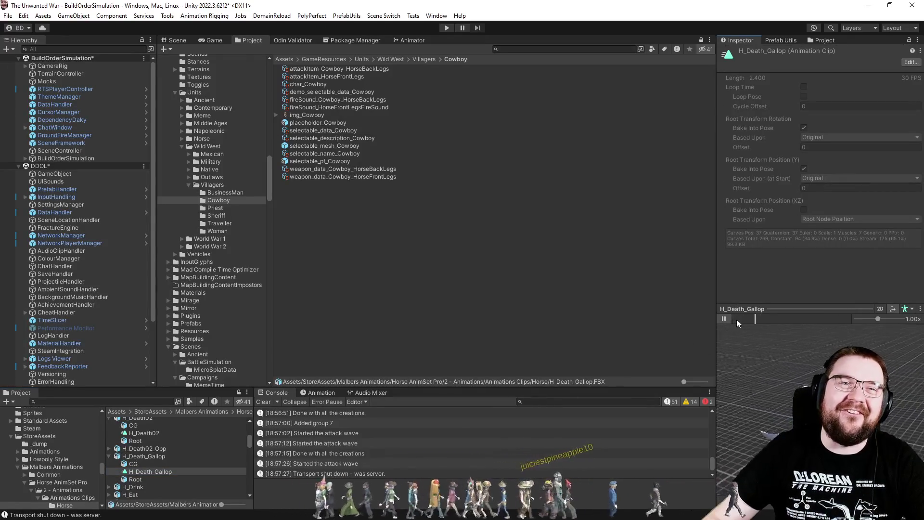
{"action": "left_click", "coordinate": [325, 130]}
{"action": "scroll", "coordinate": [788, 374], "scroll_direction": "down", "scroll_amount": 2}
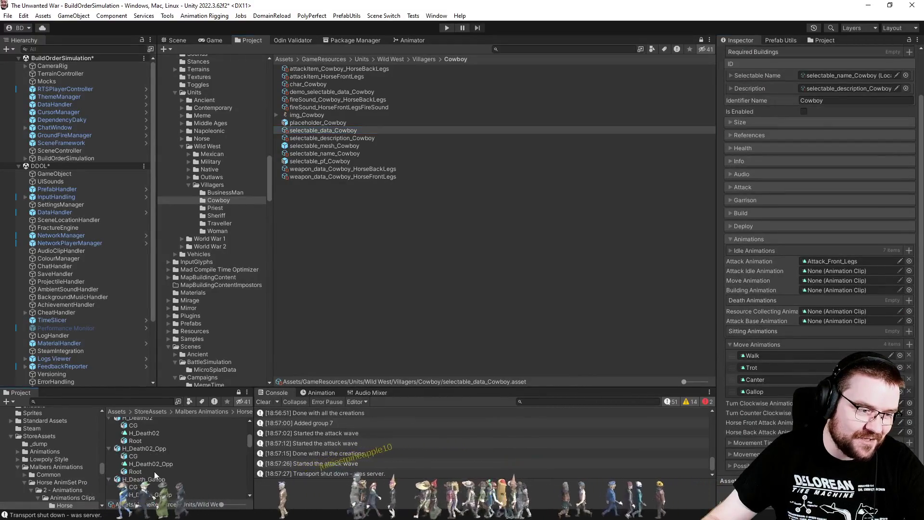
Step: Add the H_Death01, H_Death01_Opp, H_Death02 and H_Death02_Opp clips to the Cowboy's Death Animations list
{"action": "scroll", "coordinate": [149, 443], "scroll_direction": "up", "scroll_amount": 3}
{"action": "mouse_move", "coordinate": [148, 432]}
{"action": "left_mouse_down"}
{"action": "mouse_move", "coordinate": [433, 241]}
{"action": "mouse_move", "coordinate": [742, 323]}
{"action": "mouse_move", "coordinate": [754, 309]}
{"action": "left_mouse_up"}
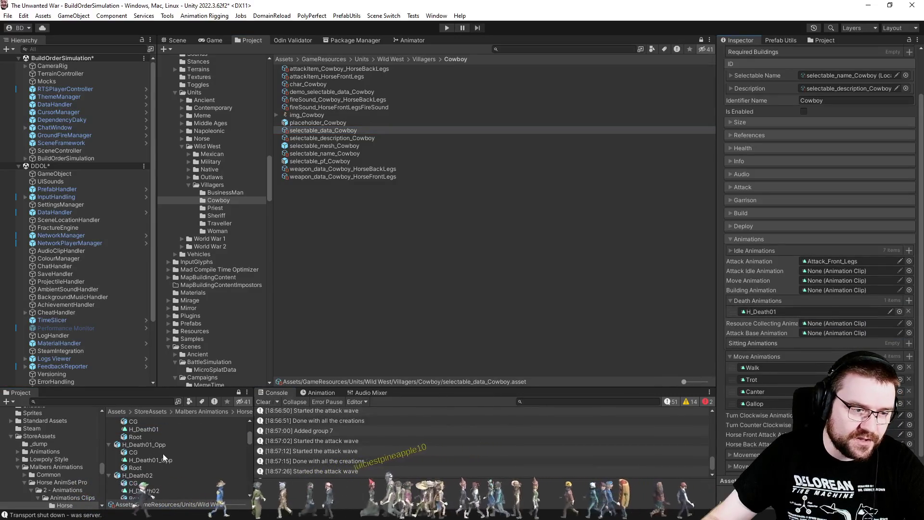
{"action": "left_click_drag", "start_coordinate": [776, 345], "coordinate": [758, 321]}
{"action": "scroll", "coordinate": [187, 463], "scroll_direction": "down", "scroll_amount": 2}
{"action": "mouse_move", "coordinate": [154, 434]}
{"action": "left_mouse_down"}
{"action": "mouse_move", "coordinate": [749, 328]}
{"action": "mouse_move", "coordinate": [760, 304]}
{"action": "left_mouse_up"}
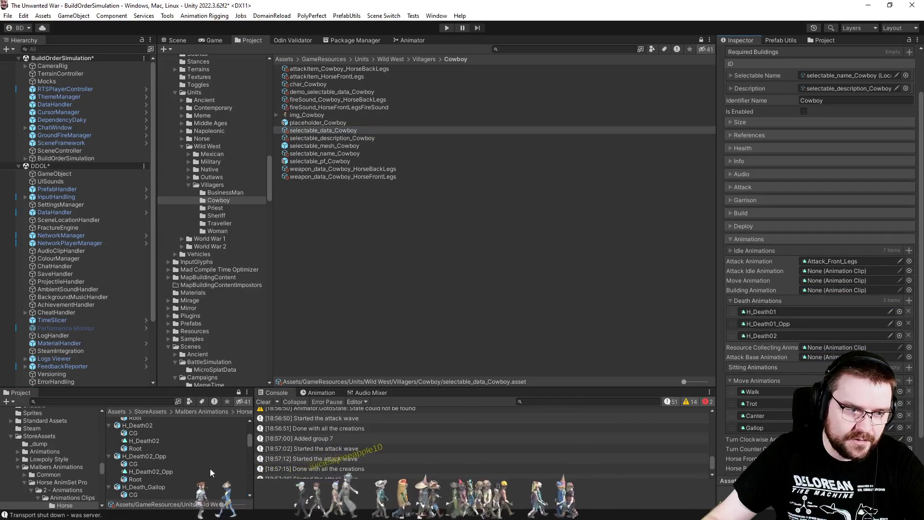
{"action": "mouse_move", "coordinate": [154, 471]}
{"action": "left_mouse_down"}
{"action": "mouse_move", "coordinate": [578, 144]}
{"action": "mouse_move", "coordinate": [781, 309]}
{"action": "left_mouse_up"}
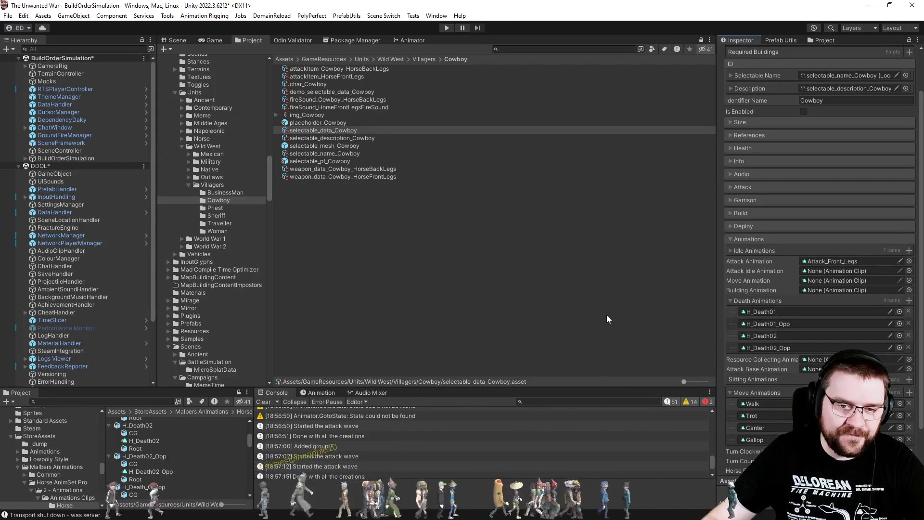
{"action": "left_click", "coordinate": [757, 249]}
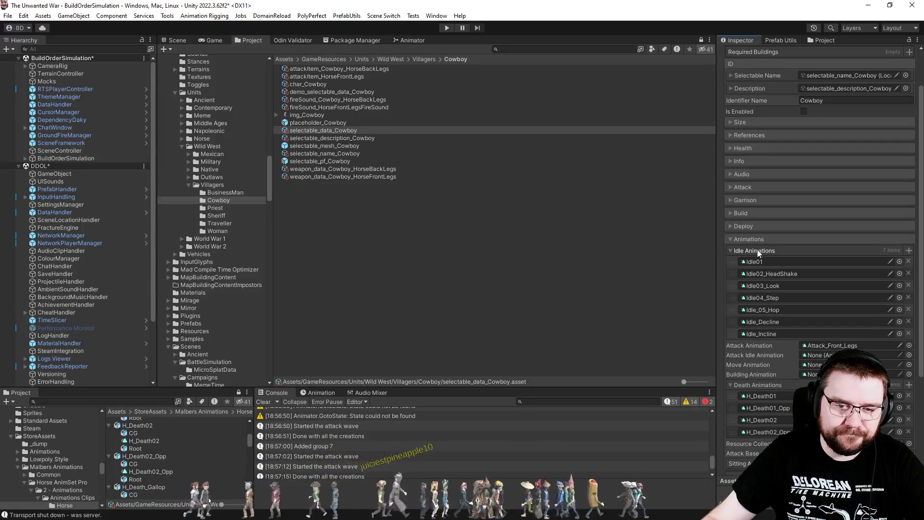
Step: Check the Animator's Interaction and Base layers, then select the selectable_pf_Cowboy prefab
{"action": "left_click", "coordinate": [758, 249]}
{"action": "left_click", "coordinate": [417, 41]}
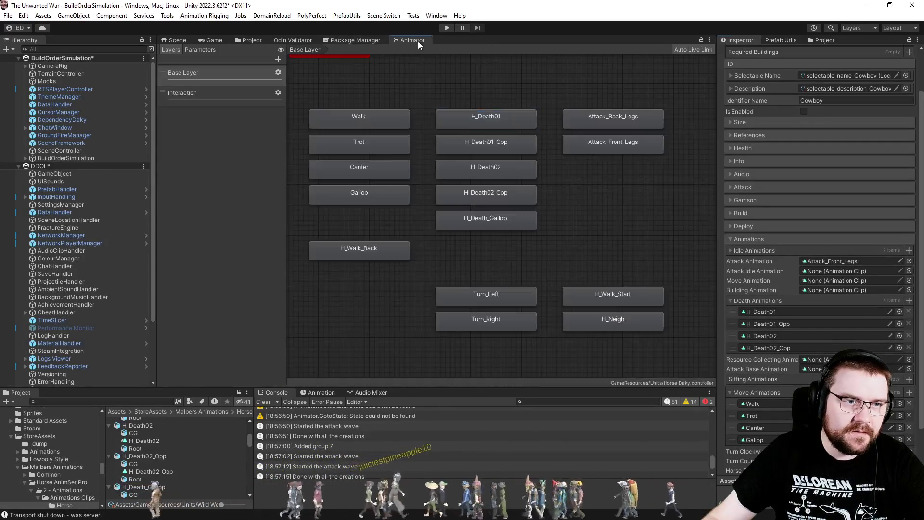
{"action": "left_click", "coordinate": [224, 87]}
{"action": "left_click", "coordinate": [229, 74]}
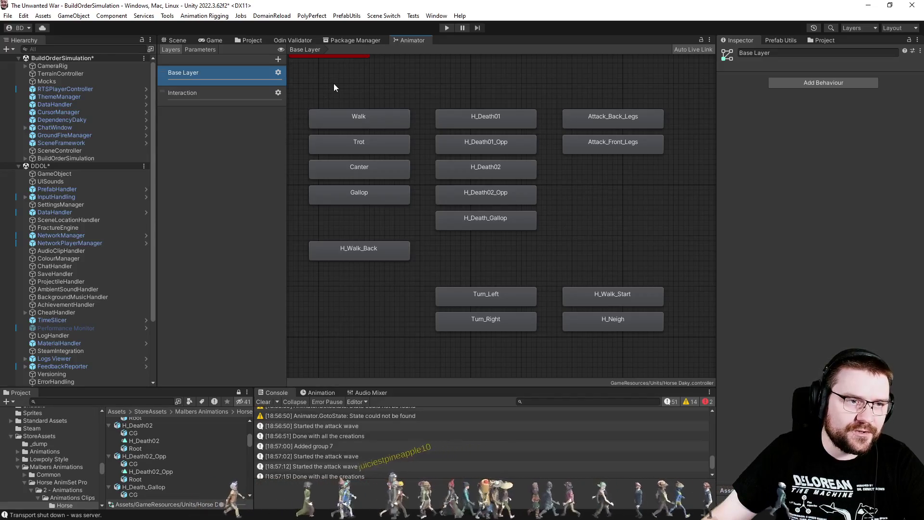
{"action": "left_click", "coordinate": [256, 40]}
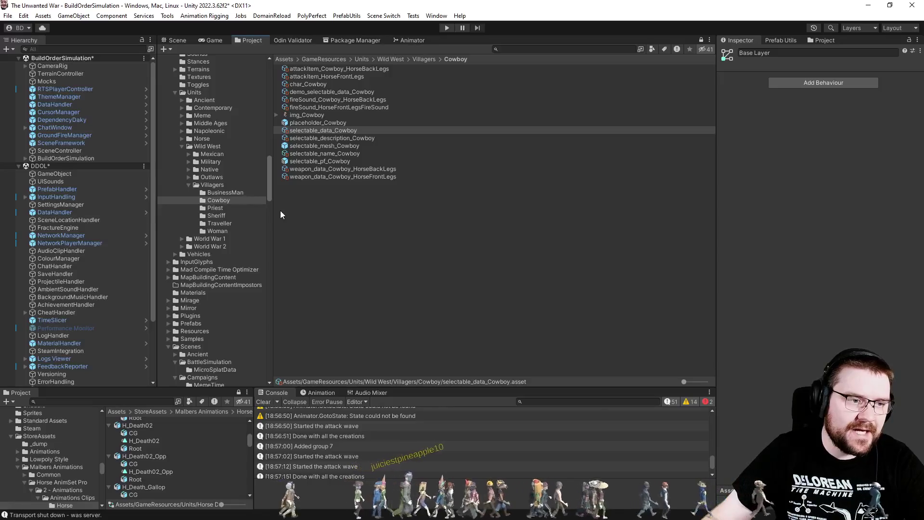
{"action": "left_click", "coordinate": [321, 159]}
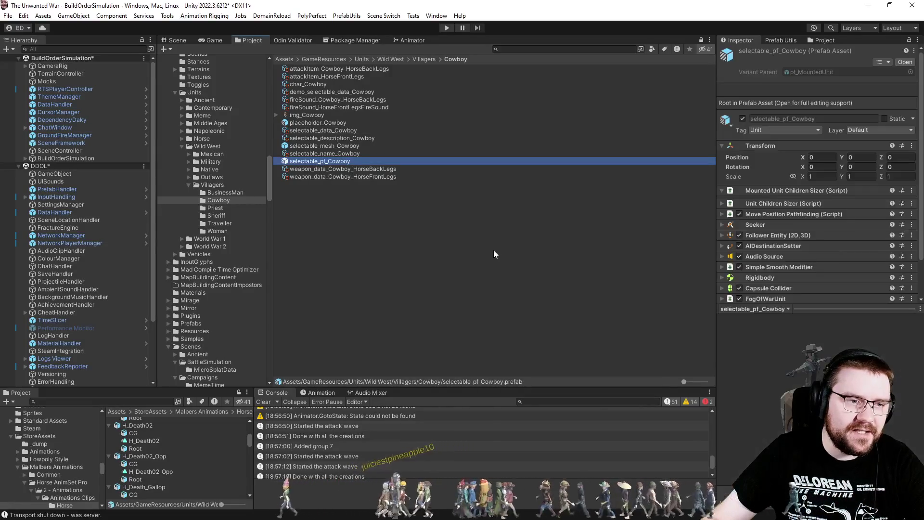
Step: Open selectable_mesh_Cowboy and load pf_Root_Wild West_Character's AnimationController into the Animator
{"action": "left_click", "coordinate": [339, 148]}
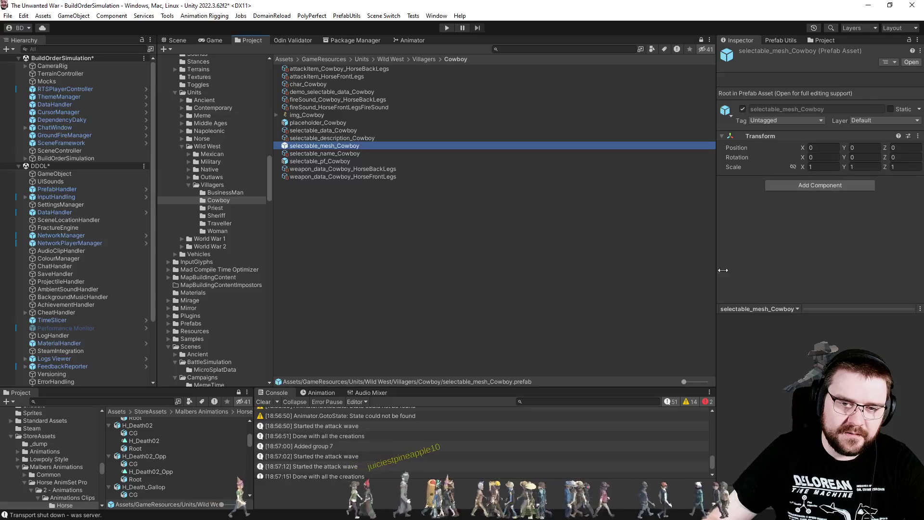
{"action": "double_click", "coordinate": [331, 146]}
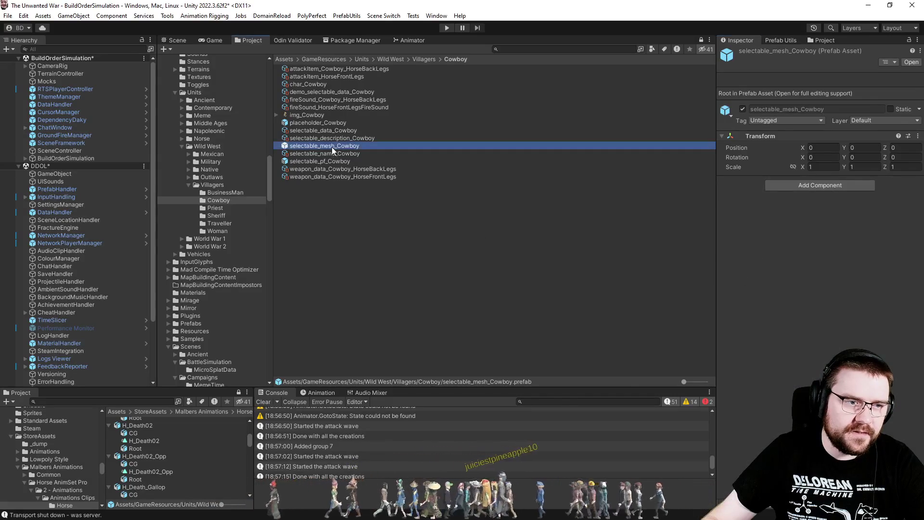
{"action": "left_click", "coordinate": [45, 77]}
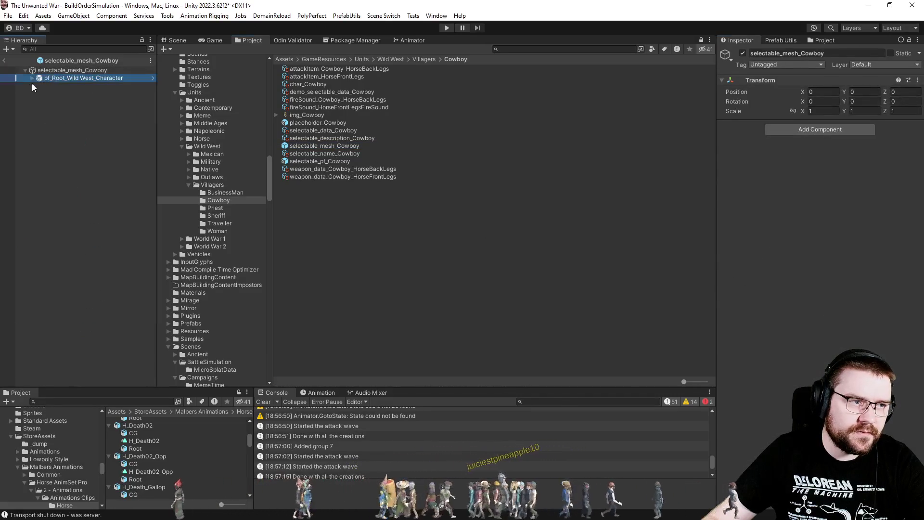
{"action": "left_click", "coordinate": [849, 164]}
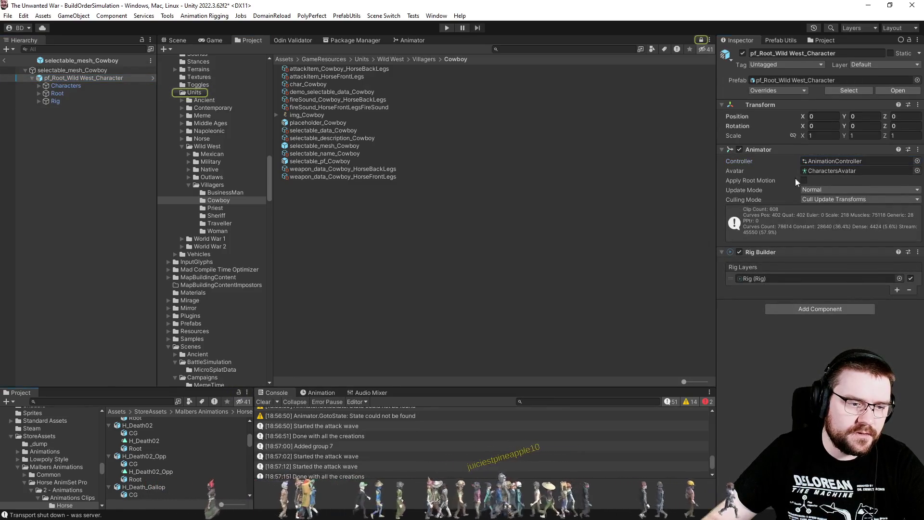
{"action": "left_click", "coordinate": [841, 158]}
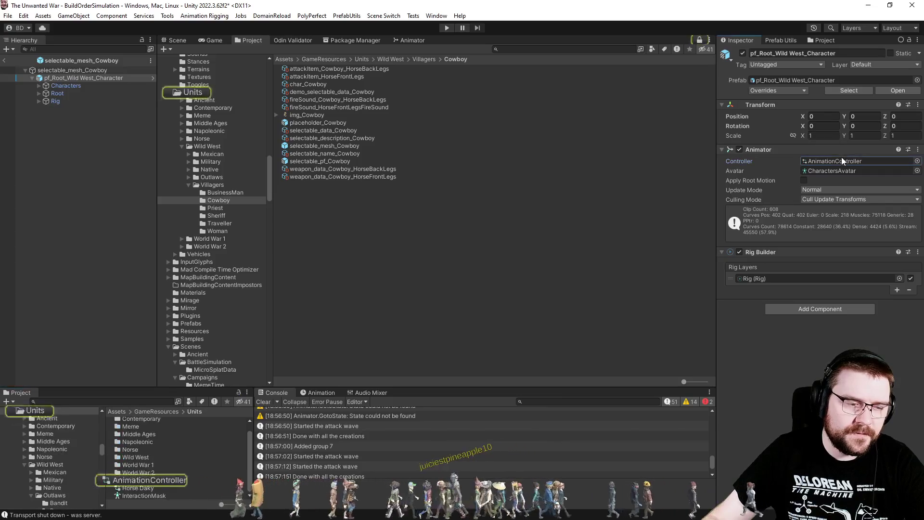
{"action": "double_click", "coordinate": [155, 479]}
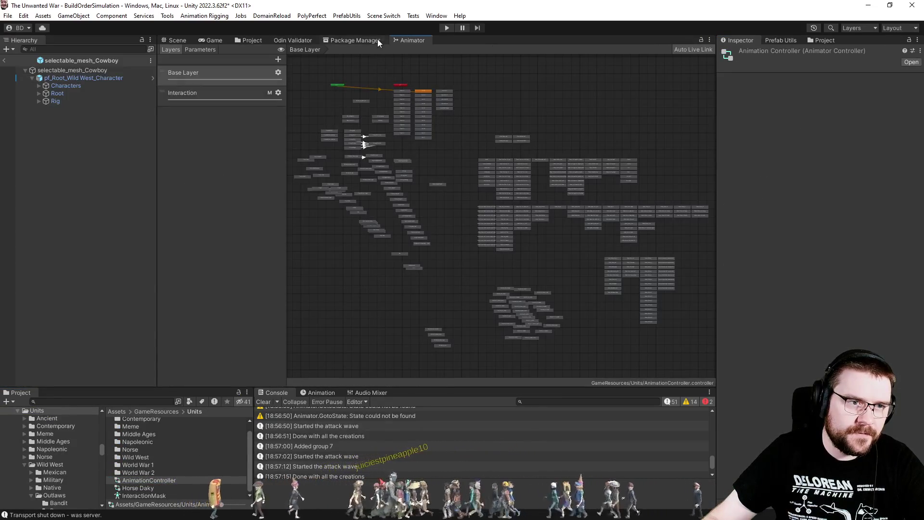
Step: Leave the Cowboy mesh prefab and bring the Rider and Rider Gun states into view
{"action": "left_click", "coordinate": [3, 61]}
{"action": "scroll", "coordinate": [524, 270], "scroll_direction": "up", "scroll_amount": 10}
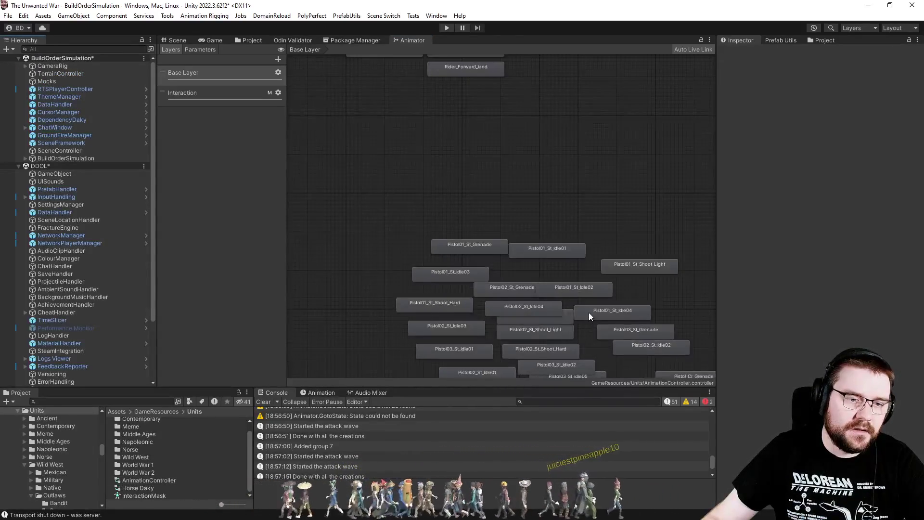
{"action": "left_click_drag", "start_coordinate": [537, 135], "coordinate": [518, 306]}
{"action": "scroll", "coordinate": [452, 165], "scroll_direction": "up", "scroll_amount": 3}
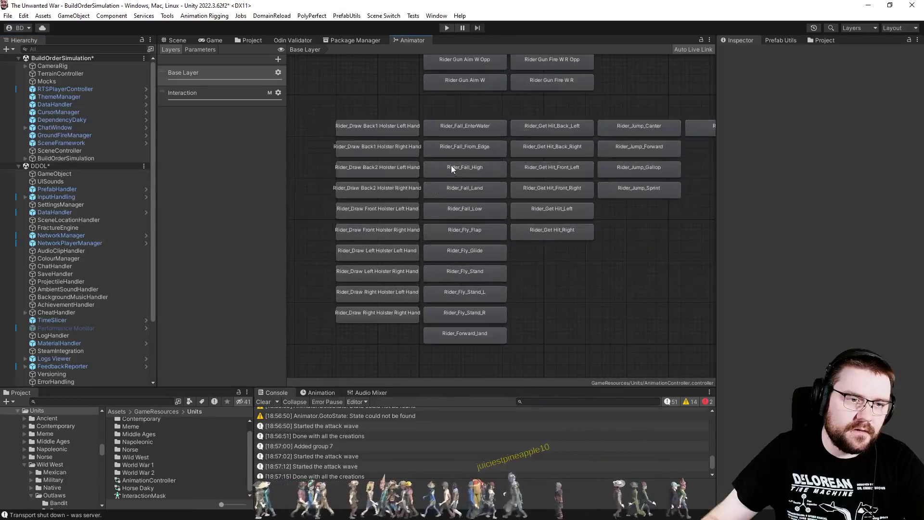
{"action": "left_click_drag", "start_coordinate": [573, 91], "coordinate": [558, 181]}
{"action": "scroll", "coordinate": [463, 198], "scroll_direction": "up", "scroll_amount": 3}
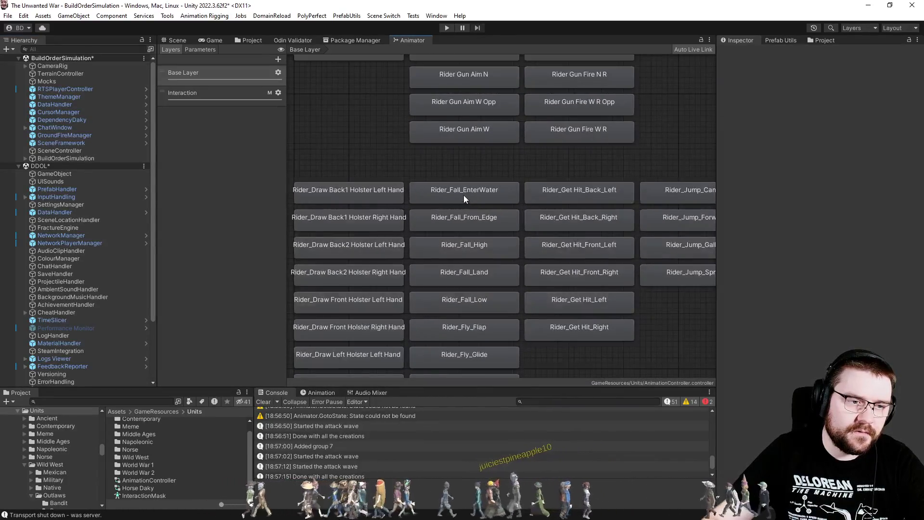
Step: Pan across the Base Layer graph until the Rider death states are centred
{"action": "mouse_move", "coordinate": [645, 164]}
{"action": "left_mouse_down"}
{"action": "mouse_move", "coordinate": [550, 142]}
{"action": "mouse_move", "coordinate": [389, 144]}
{"action": "left_mouse_up"}
{"action": "left_click_drag", "start_coordinate": [611, 143], "coordinate": [410, 130]}
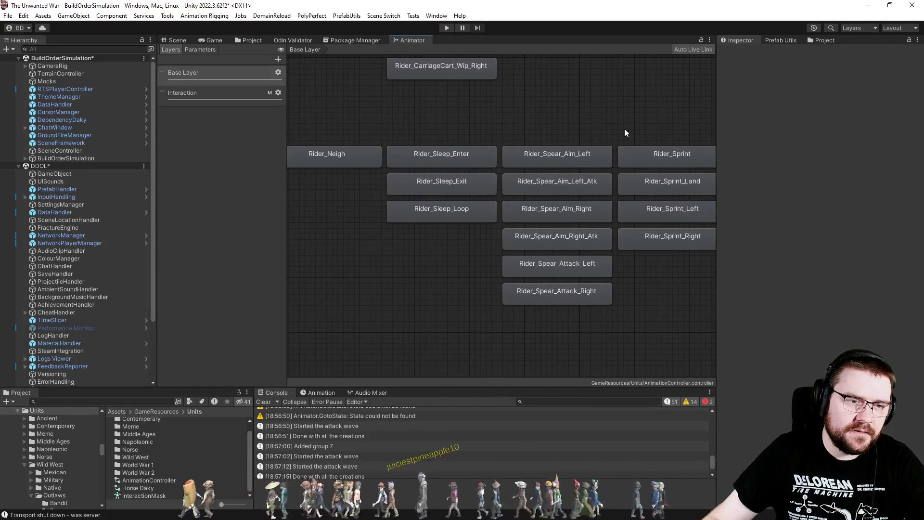
{"action": "left_click_drag", "start_coordinate": [625, 128], "coordinate": [418, 120]}
{"action": "left_click_drag", "start_coordinate": [596, 125], "coordinate": [451, 114]}
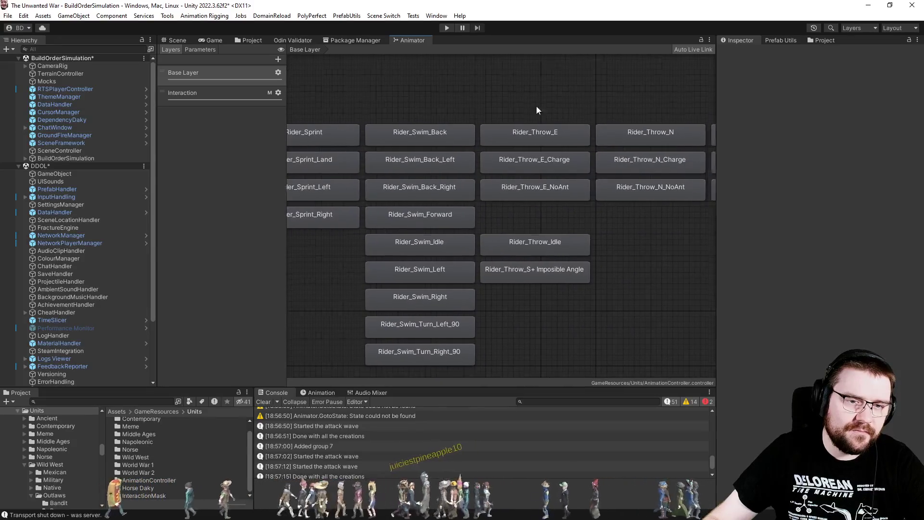
{"action": "left_click_drag", "start_coordinate": [536, 106], "coordinate": [304, 113]}
{"action": "mouse_move", "coordinate": [471, 114]}
{"action": "left_mouse_down"}
{"action": "mouse_move", "coordinate": [587, 291]}
{"action": "mouse_move", "coordinate": [714, 284]}
{"action": "left_mouse_up"}
{"action": "mouse_move", "coordinate": [328, 124]}
{"action": "left_mouse_down"}
{"action": "mouse_move", "coordinate": [418, 169]}
{"action": "mouse_move", "coordinate": [682, 163]}
{"action": "left_mouse_up"}
{"action": "left_click_drag", "start_coordinate": [496, 182], "coordinate": [521, 181]}
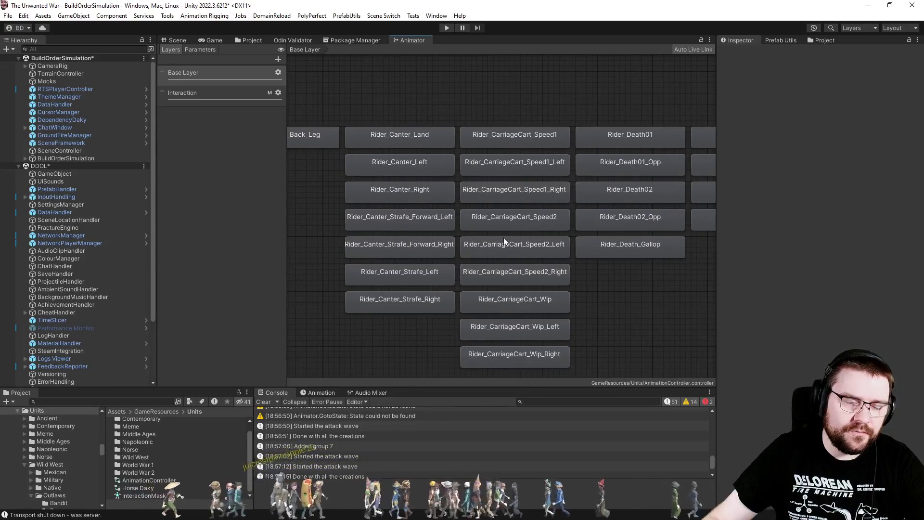
{"action": "left_click_drag", "start_coordinate": [503, 238], "coordinate": [452, 187]}
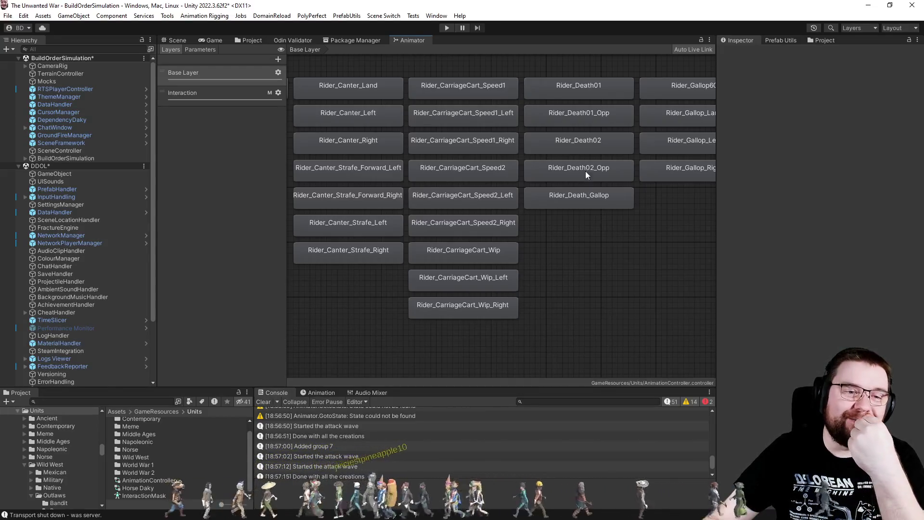
Step: Preview the Rider_Death01 clip played by the Rider_Death01 state
{"action": "left_click", "coordinate": [591, 95]}
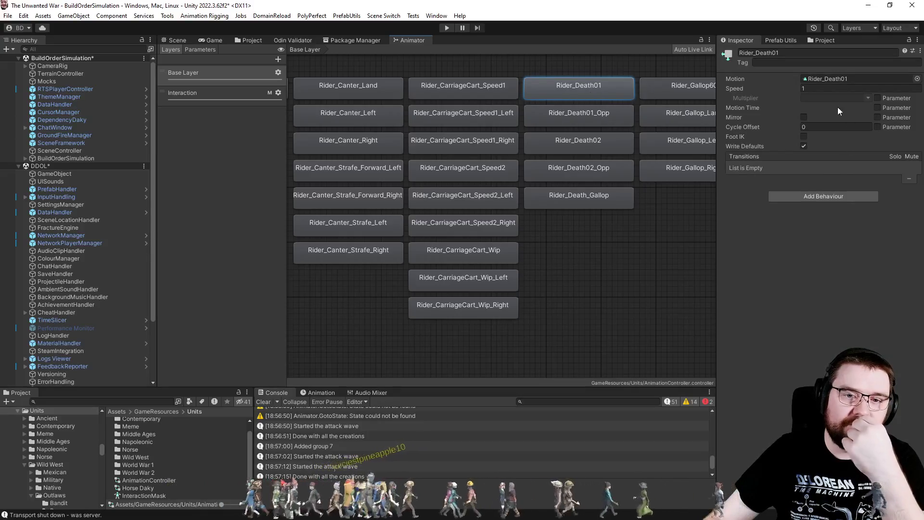
{"action": "left_click", "coordinate": [836, 79]}
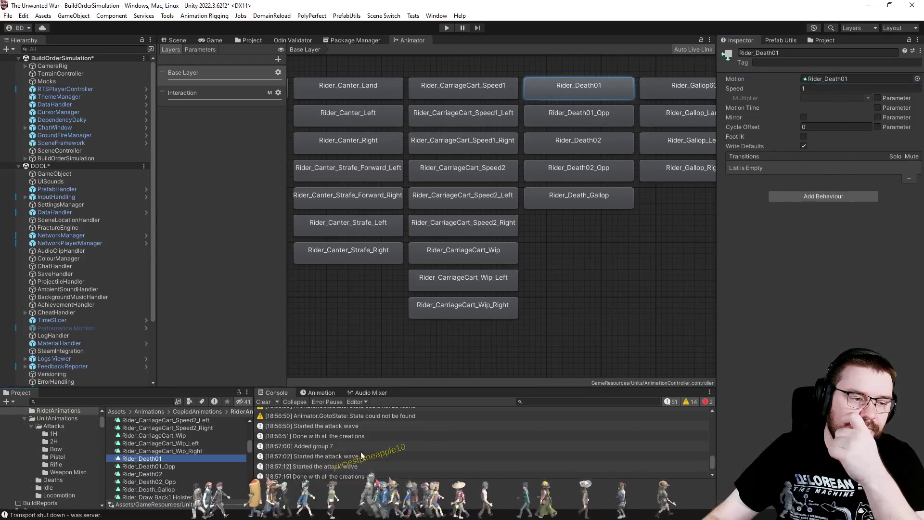
{"action": "left_click", "coordinate": [149, 460]}
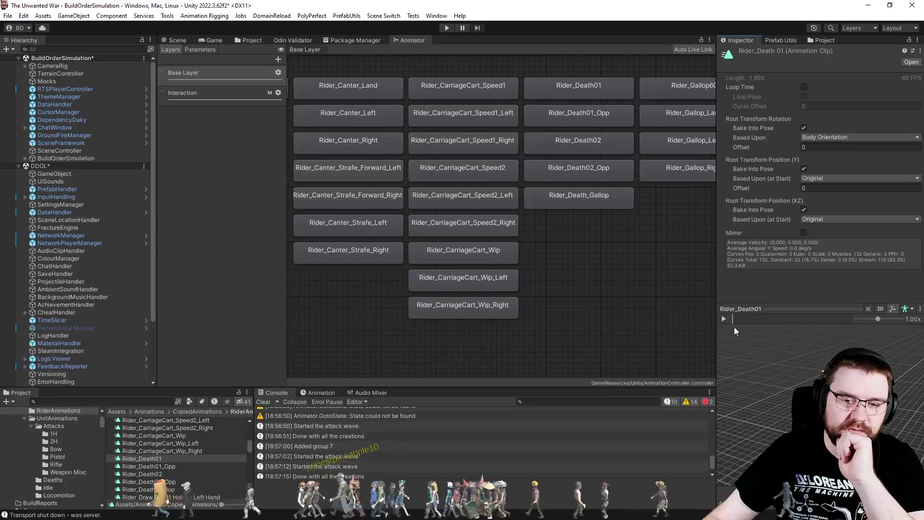
{"action": "left_click", "coordinate": [729, 321]}
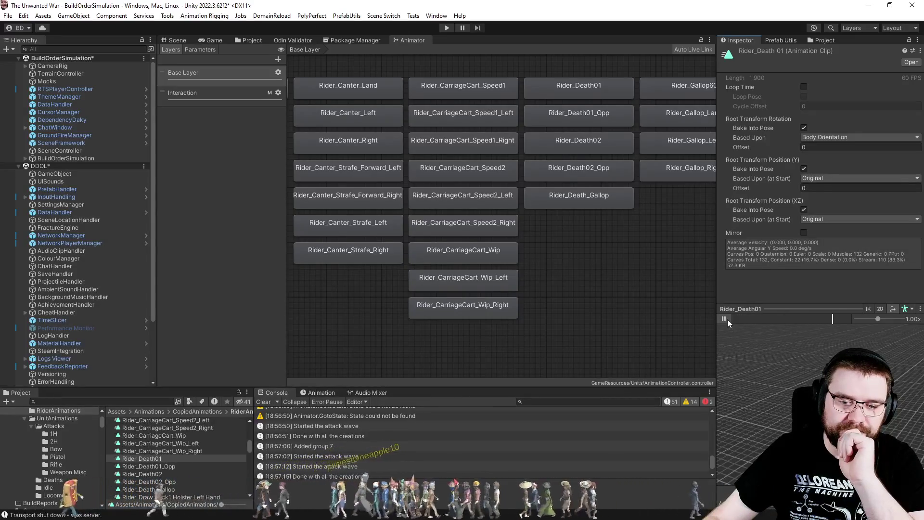
{"action": "left_click", "coordinate": [726, 319]}
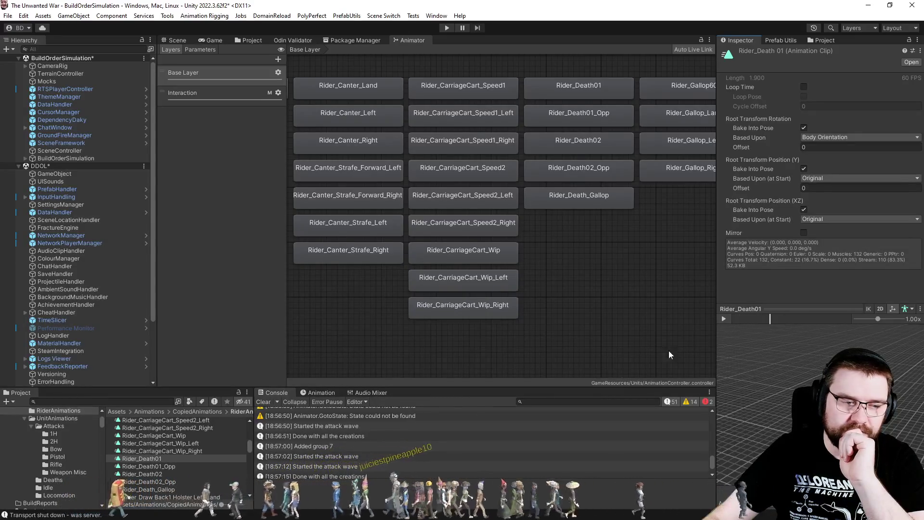
Step: Preview the Rider_Death_Gallop clip, then reselect the Rider_Death01 state
{"action": "left_click", "coordinate": [171, 488]}
{"action": "left_click", "coordinate": [730, 319]}
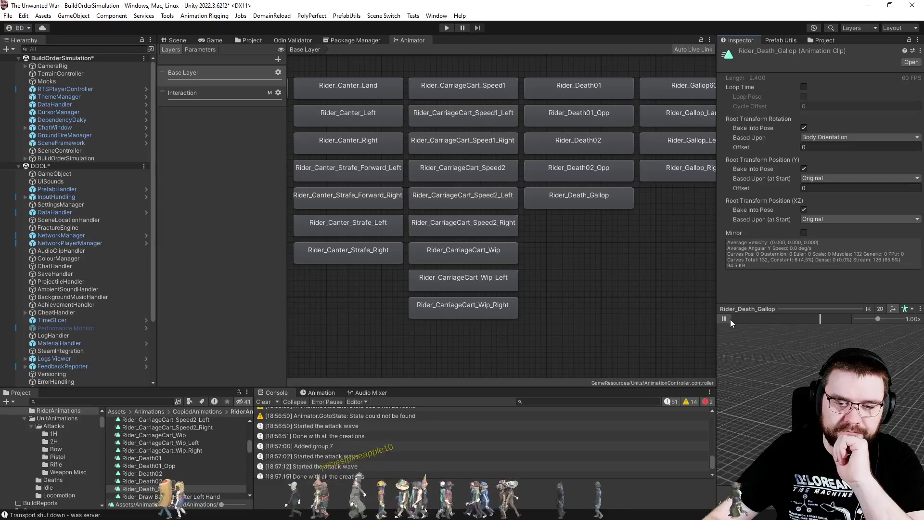
{"action": "left_click", "coordinate": [728, 321]}
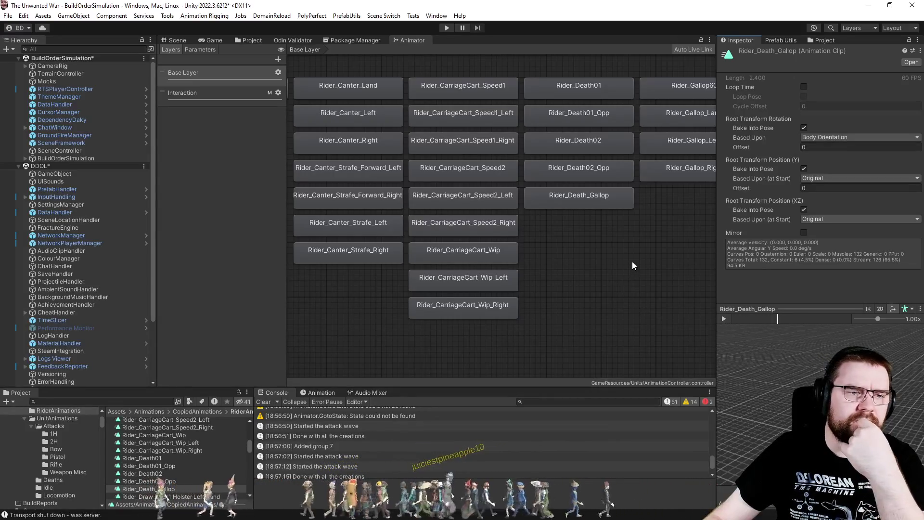
{"action": "left_click_drag", "start_coordinate": [633, 266], "coordinate": [605, 179]}
{"action": "left_click", "coordinate": [554, 112]}
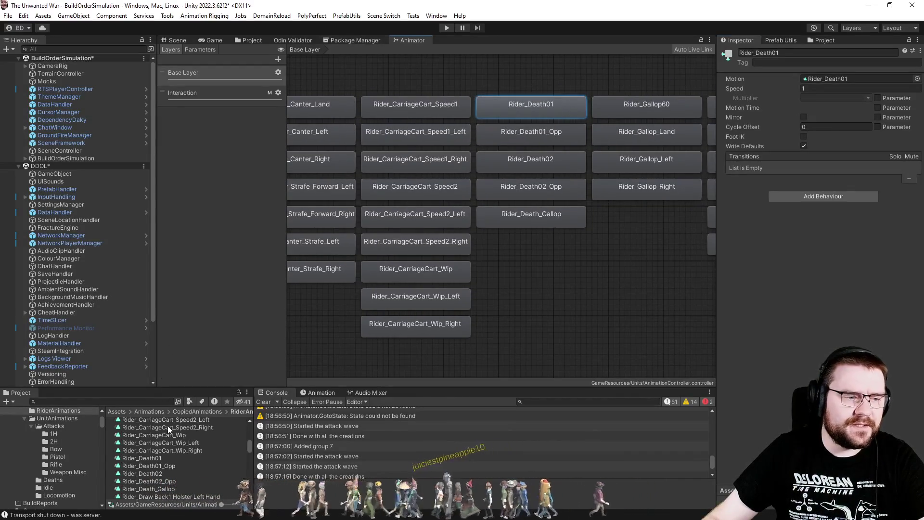
Step: Open selectable_mesh_Cowboy, check its root's controller, and load the Horse Daky controller graph
{"action": "left_click", "coordinate": [256, 42]}
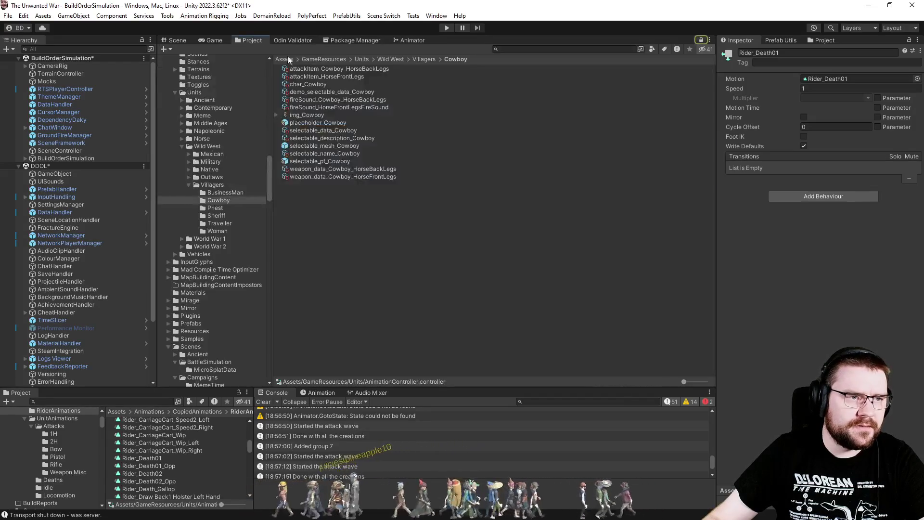
{"action": "left_click", "coordinate": [307, 127]}
{"action": "left_click", "coordinate": [313, 123]}
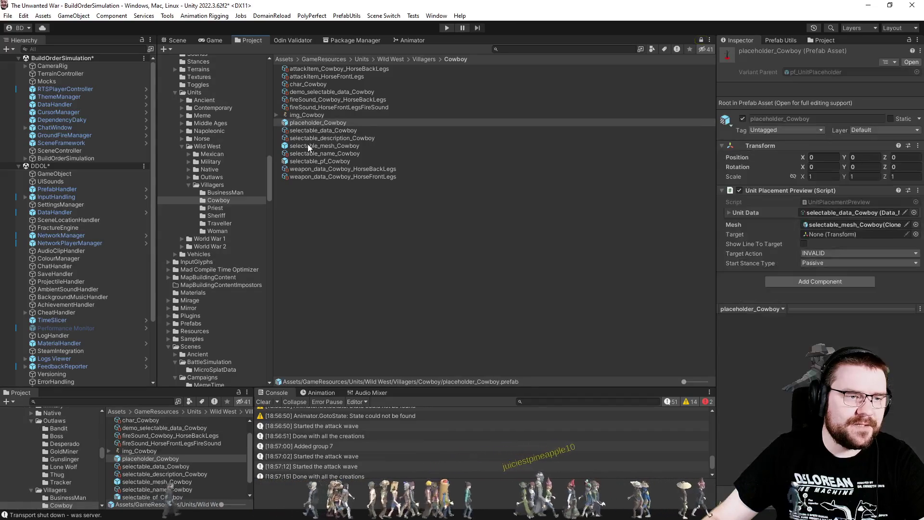
{"action": "double_click", "coordinate": [307, 145]}
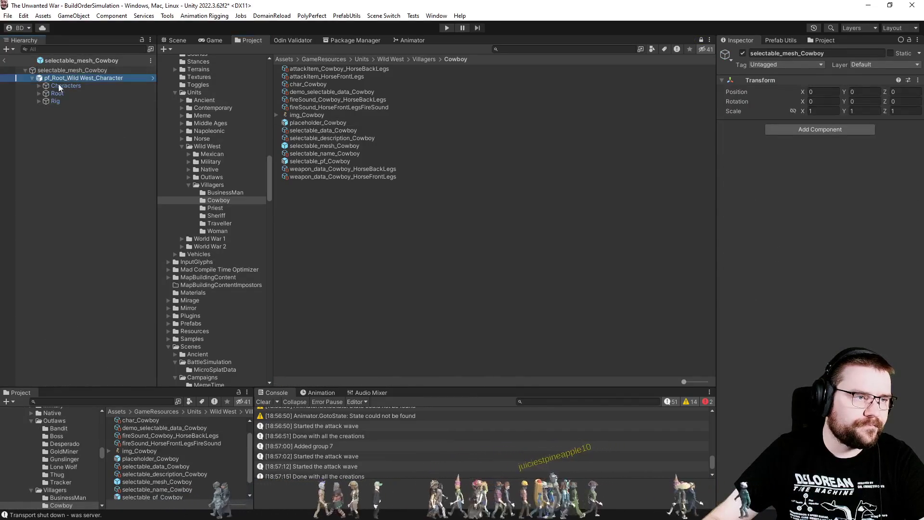
{"action": "left_click", "coordinate": [828, 162]}
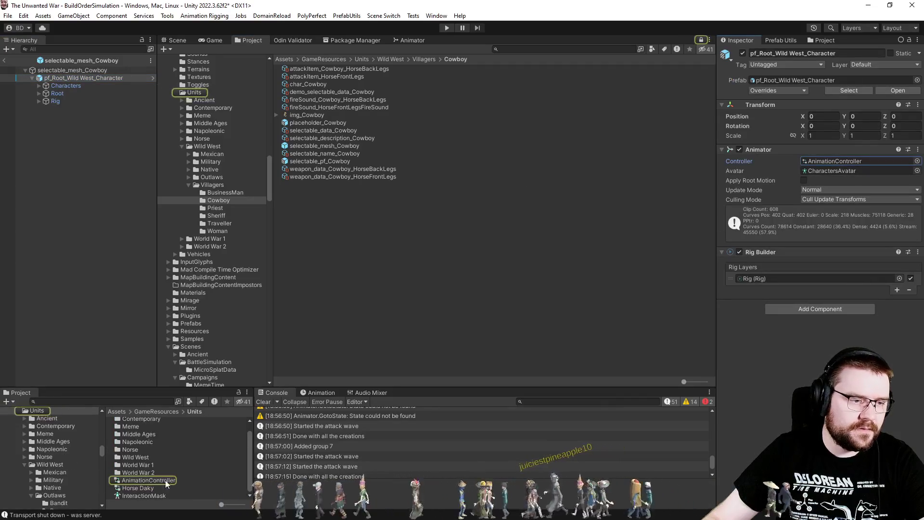
{"action": "double_click", "coordinate": [138, 488]}
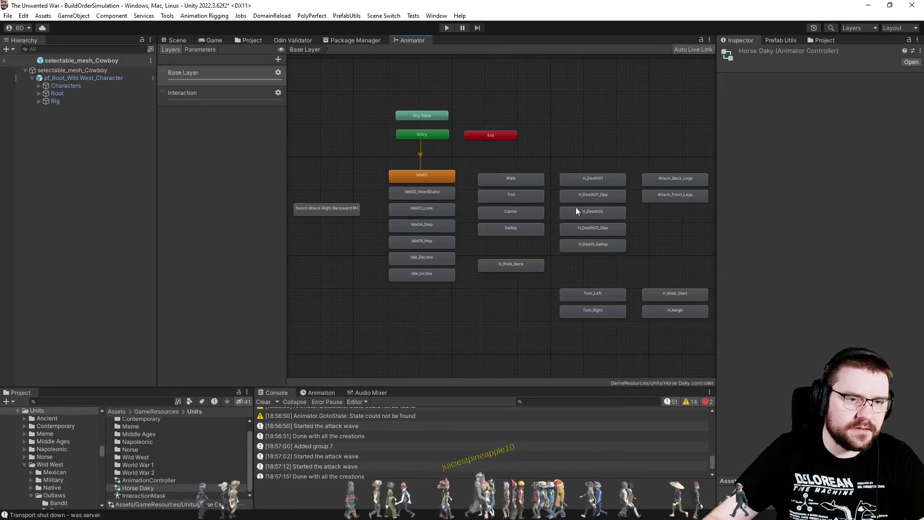
Step: View Horse Daky's Walk, Trot, Canter and Gallop states, then switch to the shared AnimationController
{"action": "scroll", "coordinate": [576, 210], "scroll_direction": "up", "scroll_amount": 3}
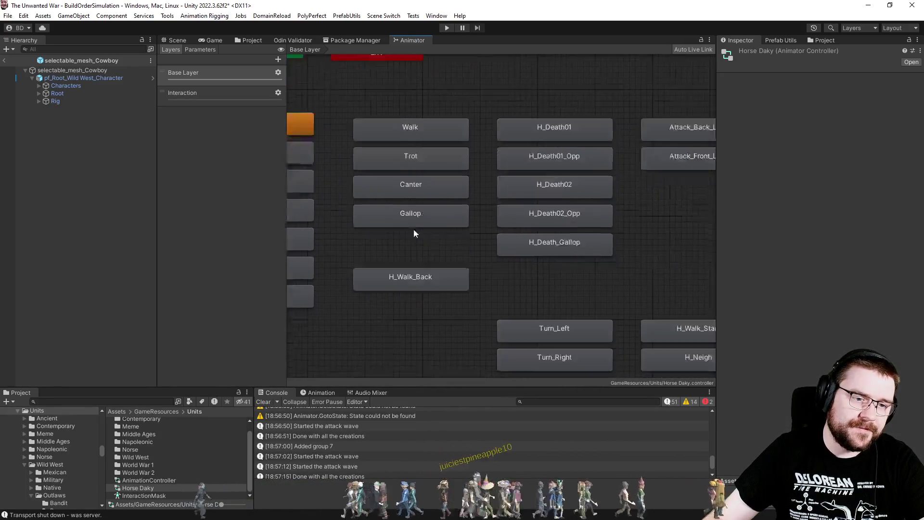
{"action": "mouse_move", "coordinate": [576, 224]}
{"action": "left_mouse_down"}
{"action": "mouse_move", "coordinate": [610, 219]}
{"action": "mouse_move", "coordinate": [632, 253]}
{"action": "mouse_move", "coordinate": [651, 238]}
{"action": "mouse_move", "coordinate": [668, 244]}
{"action": "left_mouse_up"}
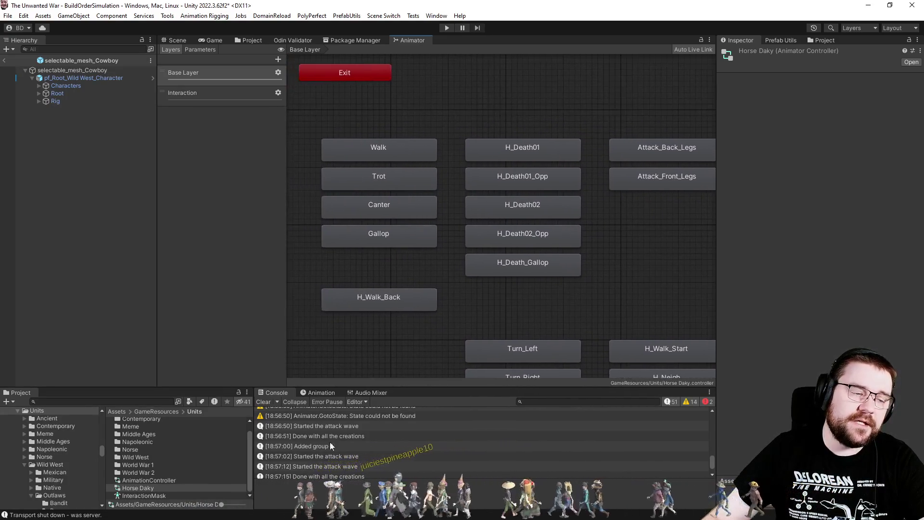
{"action": "left_click", "coordinate": [166, 480]}
Step: Pan the AnimationController graph over to the Rider states and select Rider_Death01
{"action": "scroll", "coordinate": [613, 199], "scroll_direction": "up", "scroll_amount": 6}
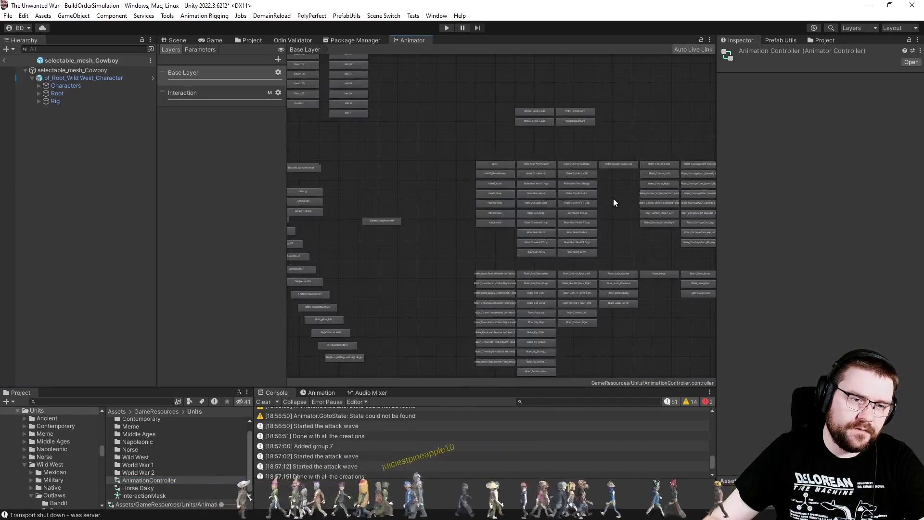
{"action": "scroll", "coordinate": [607, 204], "scroll_direction": "down", "scroll_amount": 2}
{"action": "left_click_drag", "start_coordinate": [383, 216], "coordinate": [640, 302]}
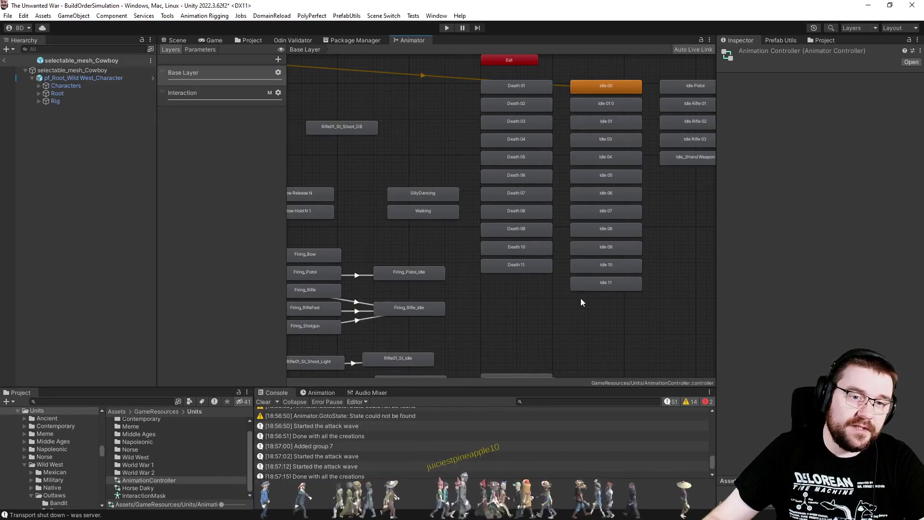
{"action": "left_click_drag", "start_coordinate": [580, 302], "coordinate": [525, 129]}
{"action": "left_click_drag", "start_coordinate": [558, 209], "coordinate": [723, 160]}
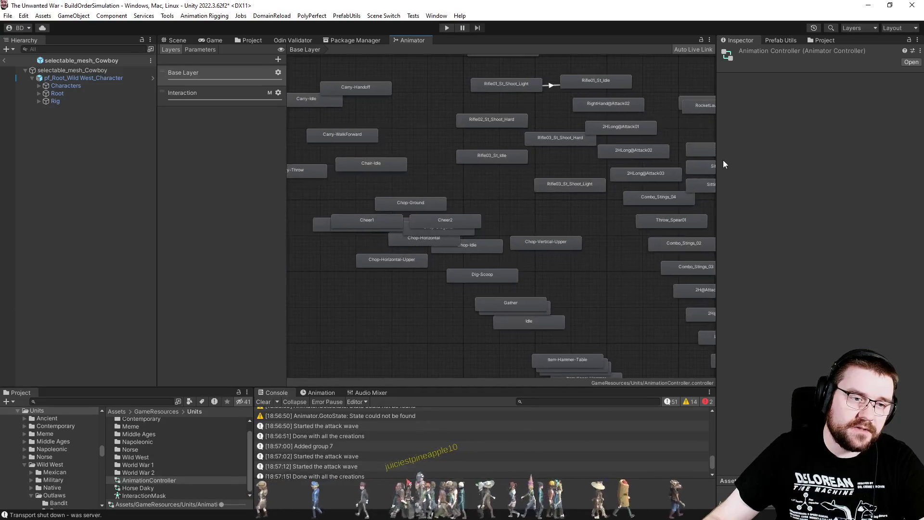
{"action": "mouse_move", "coordinate": [547, 82]}
{"action": "left_mouse_down"}
{"action": "mouse_move", "coordinate": [584, 206]}
{"action": "mouse_move", "coordinate": [346, 195]}
{"action": "left_mouse_up"}
{"action": "scroll", "coordinate": [593, 134], "scroll_direction": "up", "scroll_amount": 5}
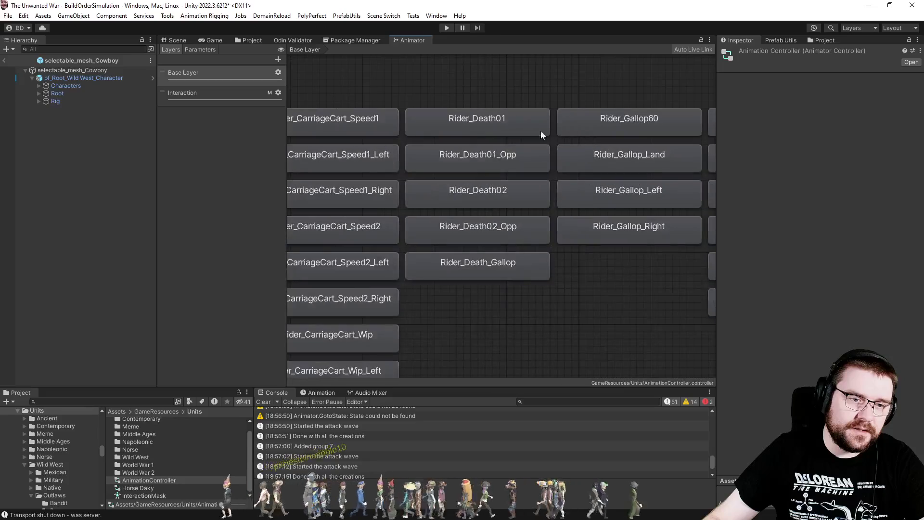
{"action": "left_click", "coordinate": [521, 129]}
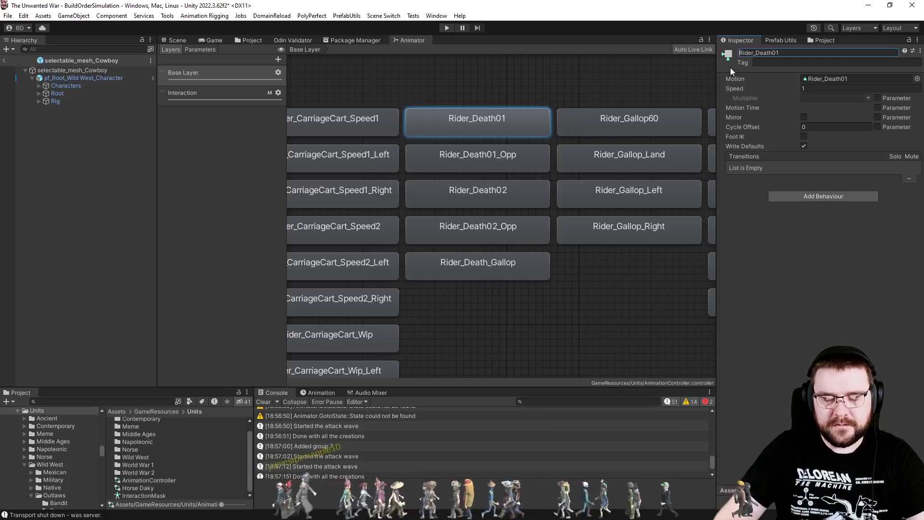
Step: Replace the Rider prefix with H on Rider_Death01, Rider_Death01_Opp, Rider_Death02 and Rider_Death02_Opp
{"action": "key", "text": "Delete"}
{"action": "key", "text": "Delete"}
{"action": "key", "text": "Delete"}
{"action": "type", "text": "H"}
{"action": "left_click", "coordinate": [468, 163]}
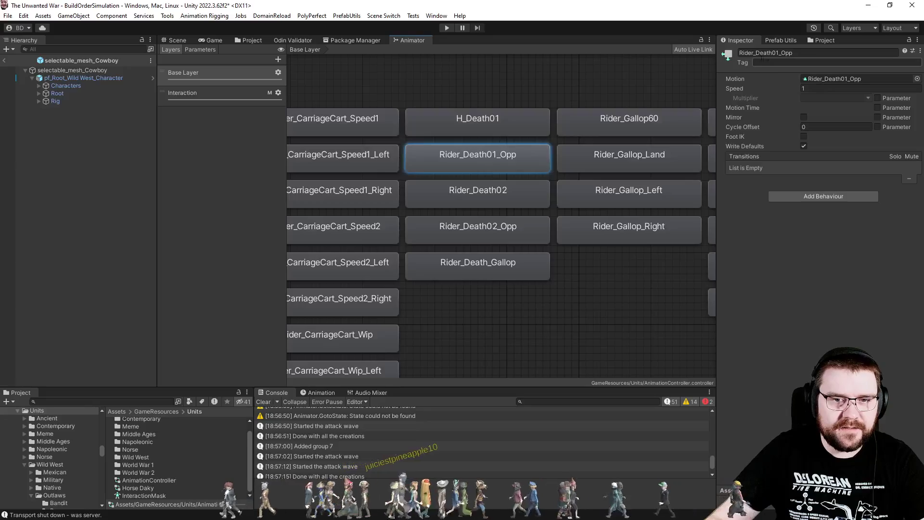
{"action": "type", "text": "H"}
{"action": "left_click", "coordinate": [489, 198]}
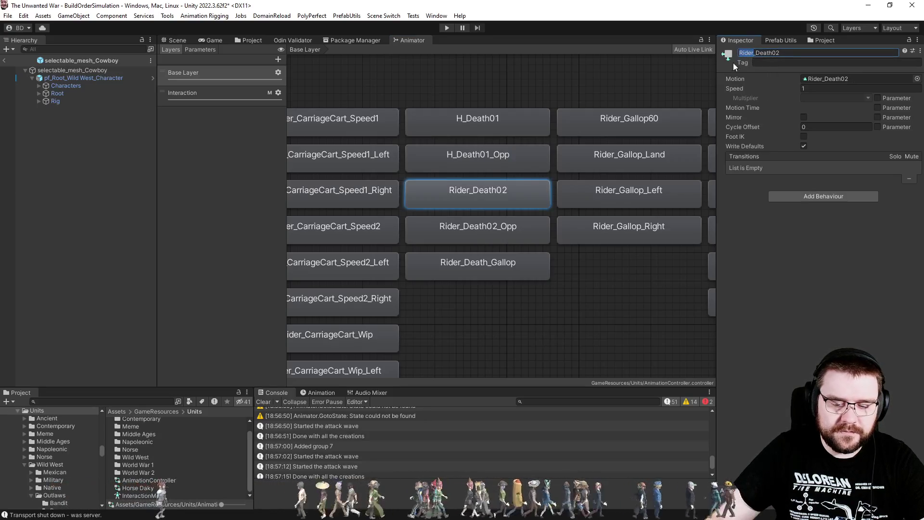
{"action": "left_click", "coordinate": [498, 242]}
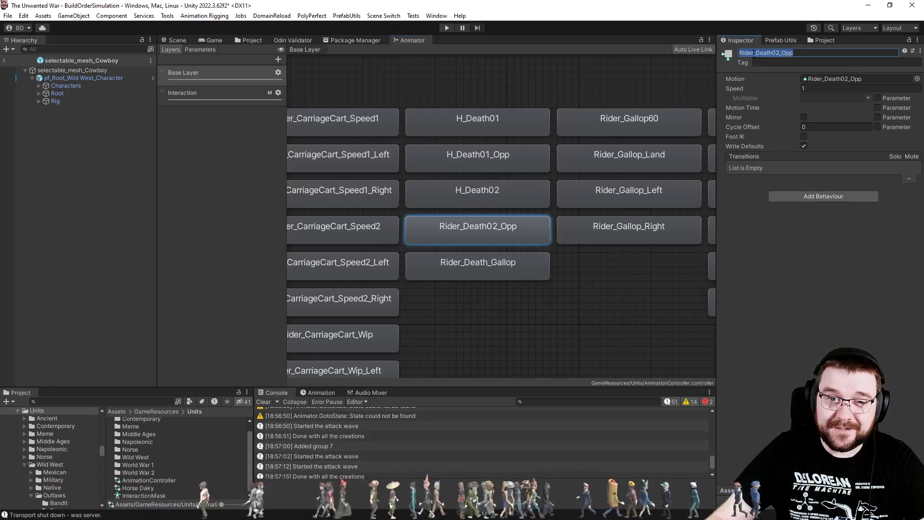
{"action": "type", "text": "H"}
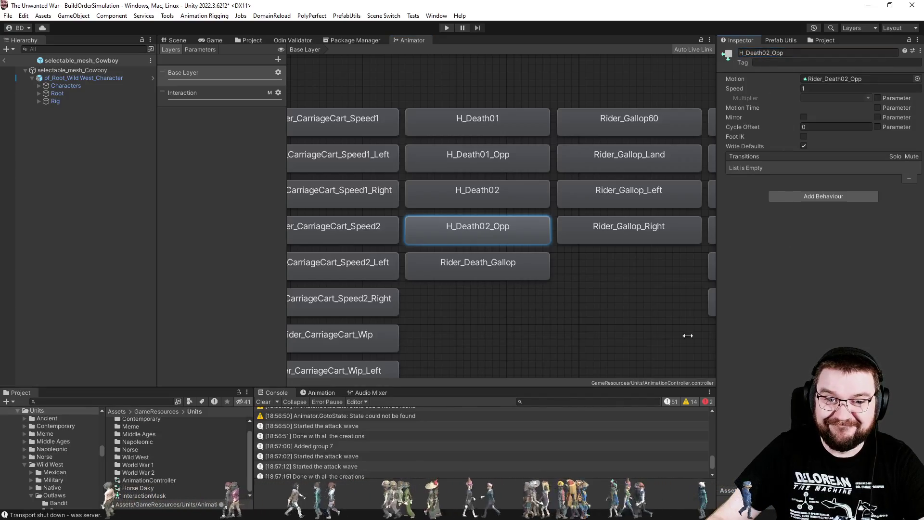
{"action": "left_click", "coordinate": [518, 348]}
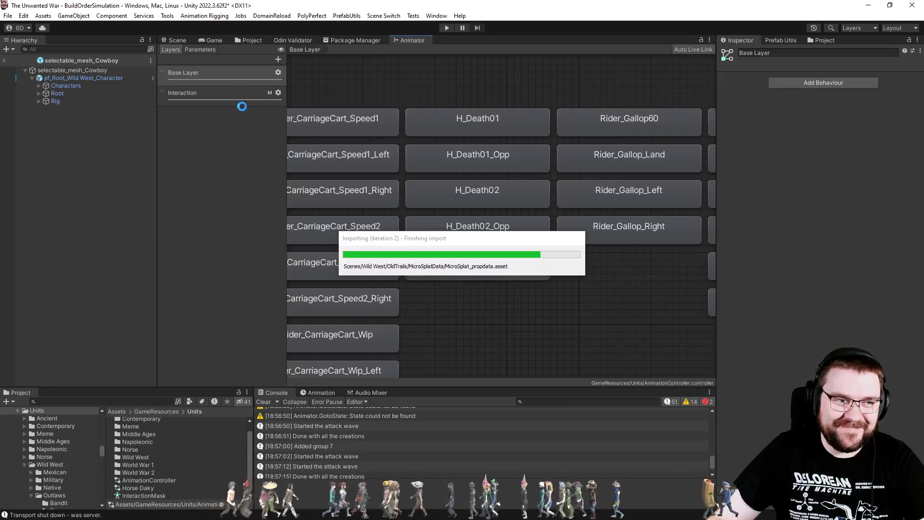
{"action": "left_click", "coordinate": [229, 88]}
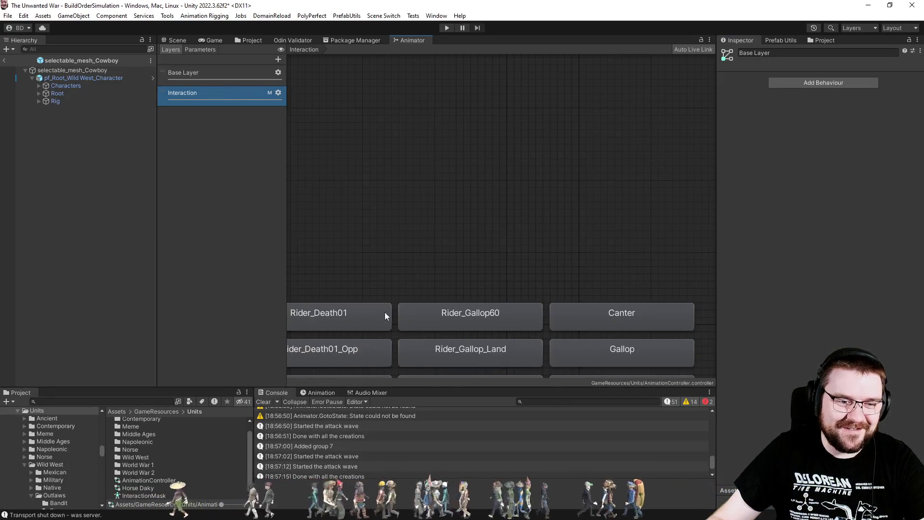
Step: In the Interaction layer, rename Rider_Death01 and Rider_Death01_Opp to H_Death01 and H_Death01_Opp
{"action": "left_click_drag", "start_coordinate": [385, 312], "coordinate": [611, 171]}
{"action": "left_click", "coordinate": [551, 191]}
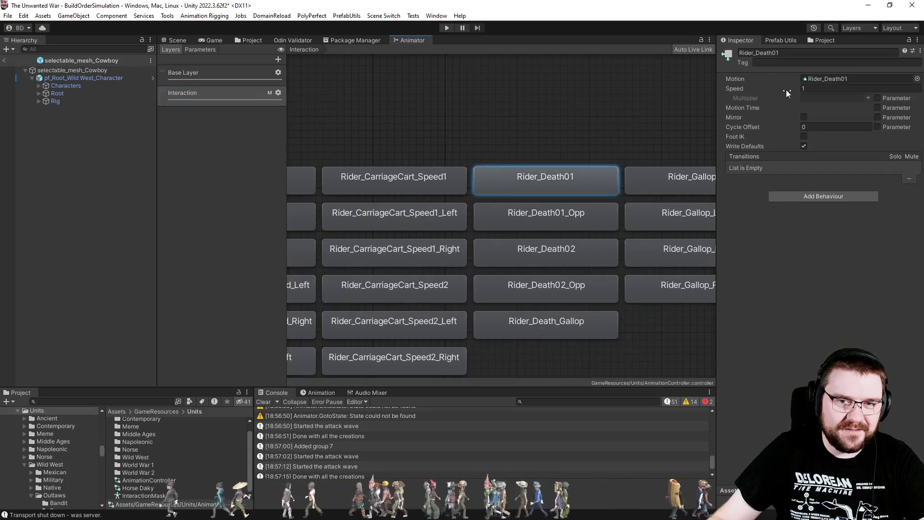
{"action": "type", "text": "H"}
{"action": "left_click", "coordinate": [585, 220]}
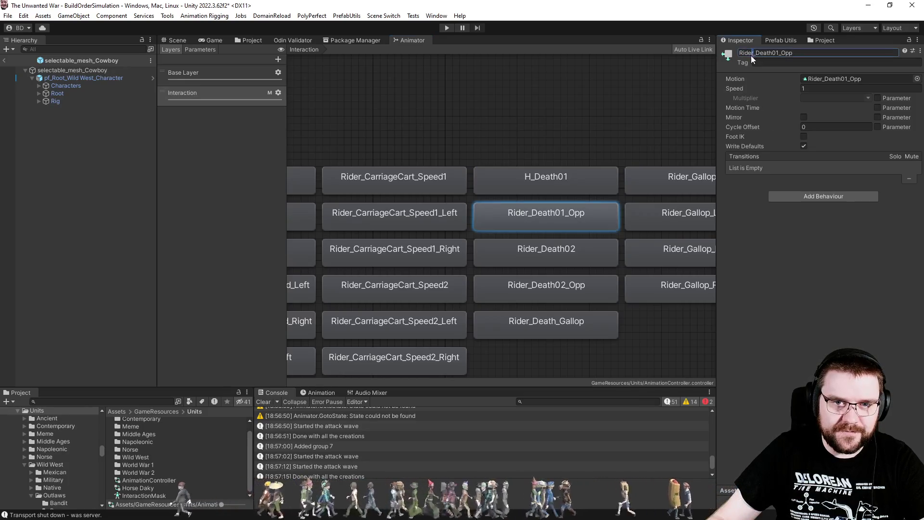
{"action": "type", "text": "H"}
{"action": "left_click", "coordinate": [558, 264]}
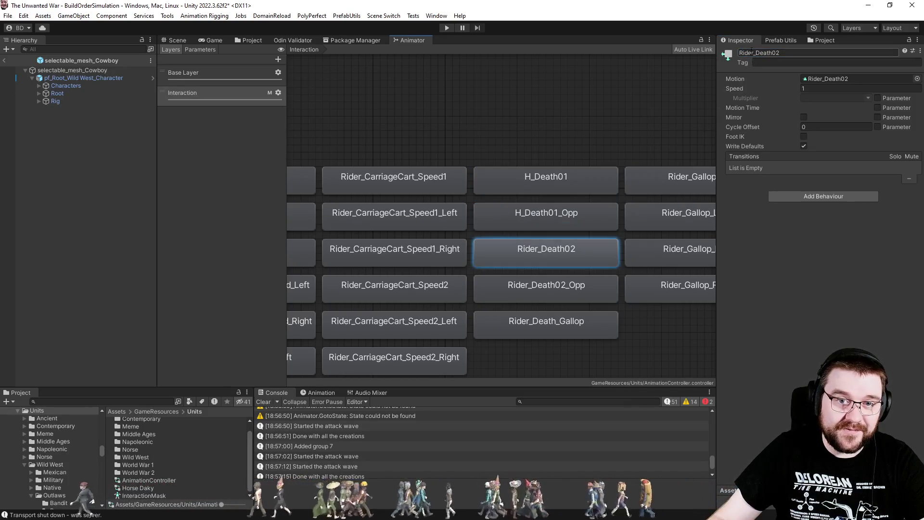
Step: Rename Rider_Death02 and Rider_Death02_Opp to H_Death02 and H_Death02_Opp, then enter Play mode
{"action": "double_click", "coordinate": [747, 53]}
{"action": "type", "text": "H"}
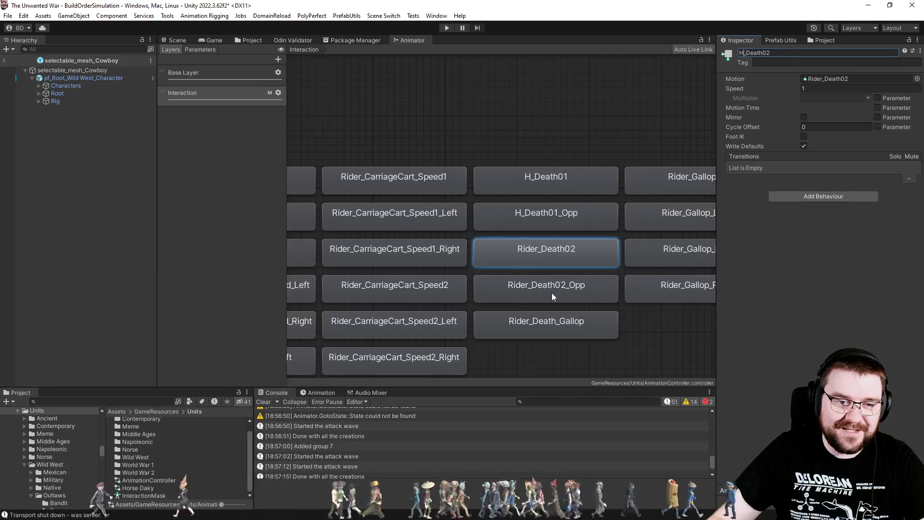
{"action": "left_click", "coordinate": [551, 293]}
{"action": "double_click", "coordinate": [750, 52]}
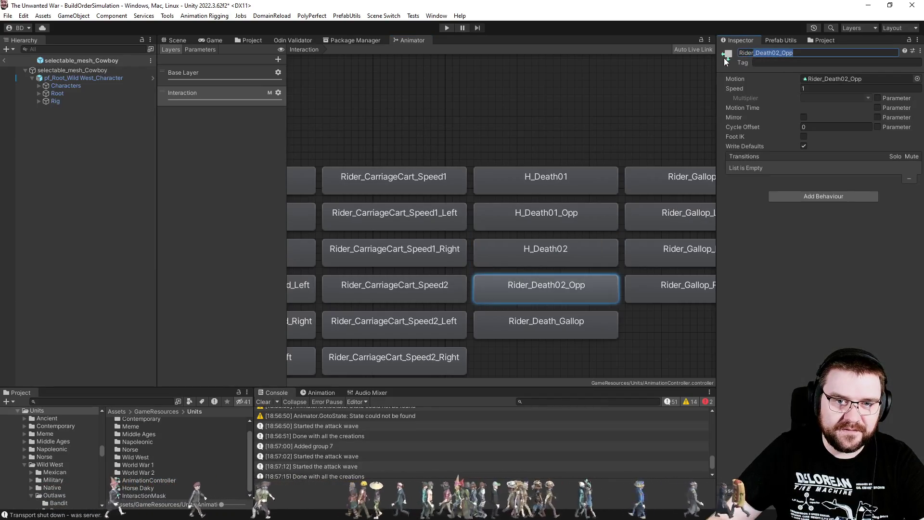
{"action": "type", "text": "H"}
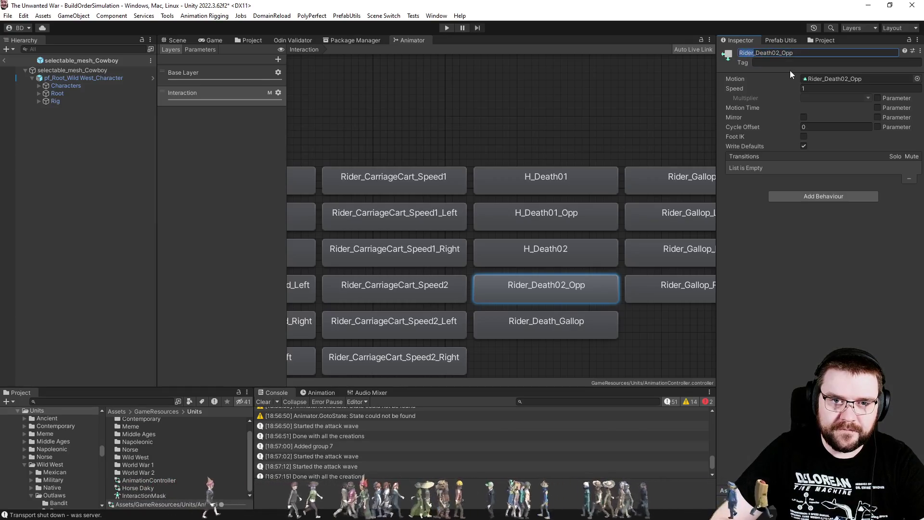
{"action": "left_click", "coordinate": [600, 127]}
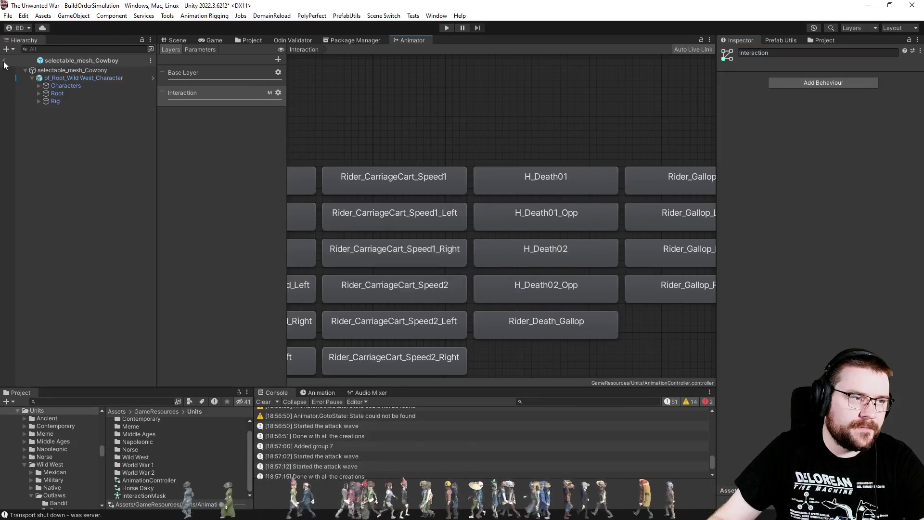
{"action": "left_click", "coordinate": [447, 27]}
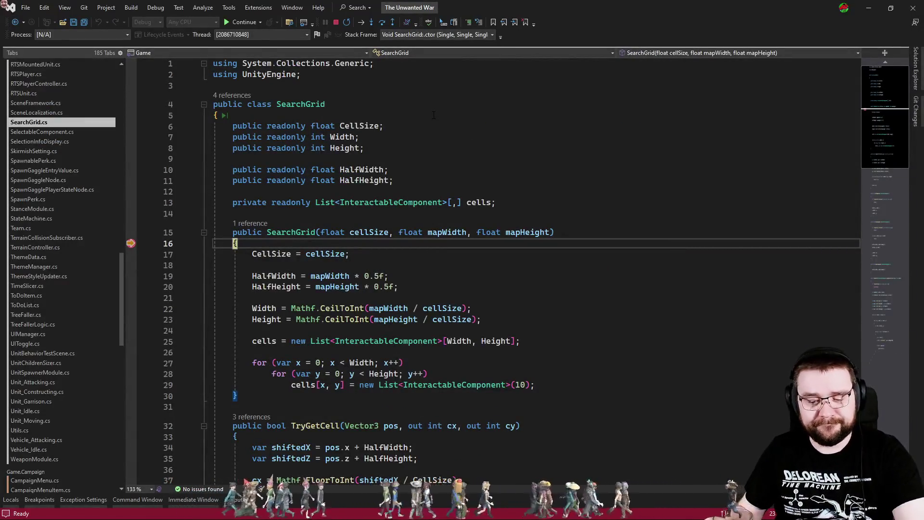
Step: Resume the Visual Studio debugger past the SearchGrid breakpoint with F5
{"action": "key", "text": "F5"}
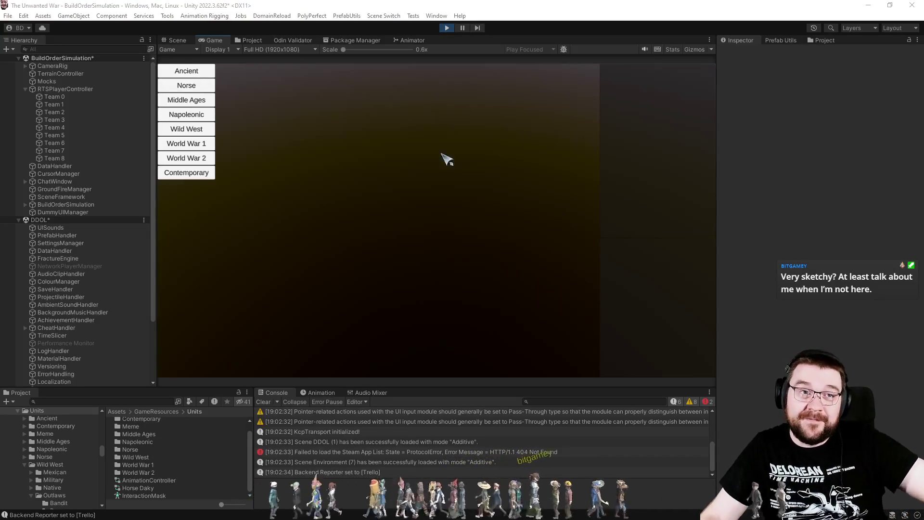
Step: Launch Wild West, Villagers, Effortless, Old Trails variant 1, then zoom out to watch the town build
{"action": "left_click", "coordinate": [195, 129]}
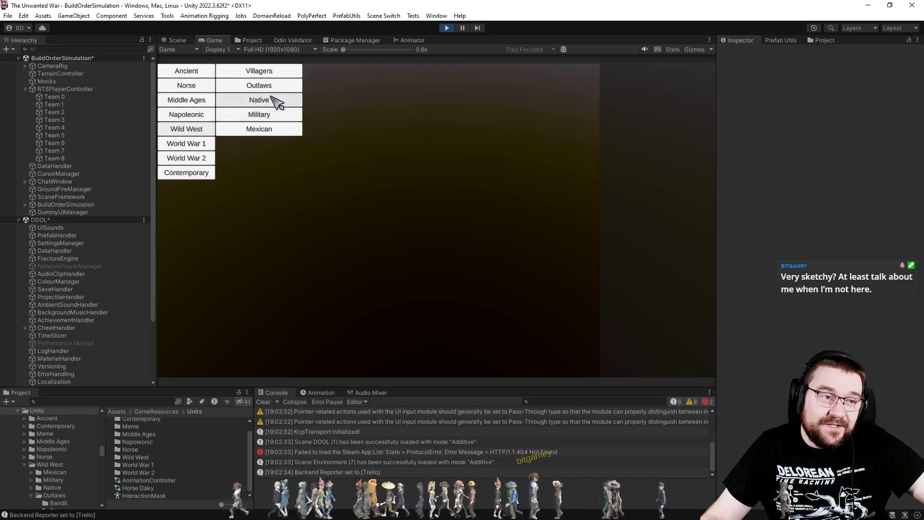
{"action": "left_click", "coordinate": [280, 75]}
{"action": "left_click", "coordinate": [351, 73]}
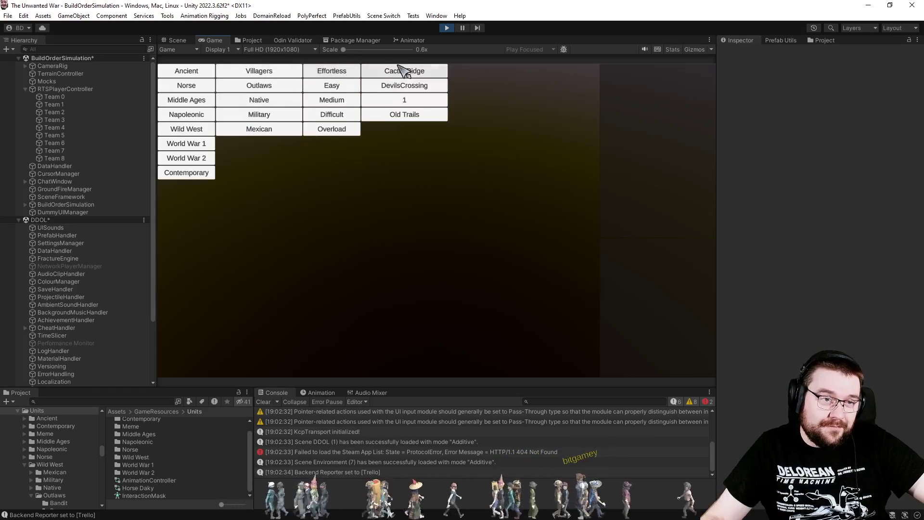
{"action": "left_click", "coordinate": [413, 116]}
{"action": "left_click", "coordinate": [463, 71]}
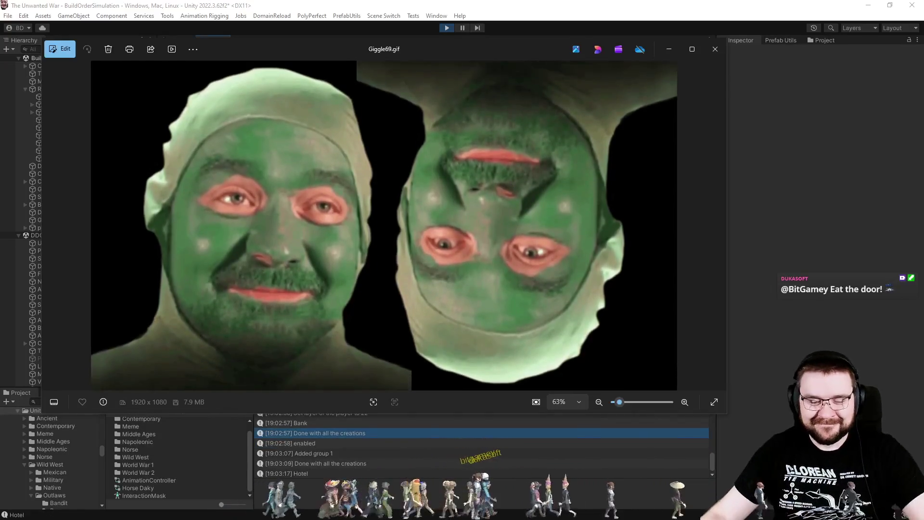
{"action": "left_click", "coordinate": [715, 49]}
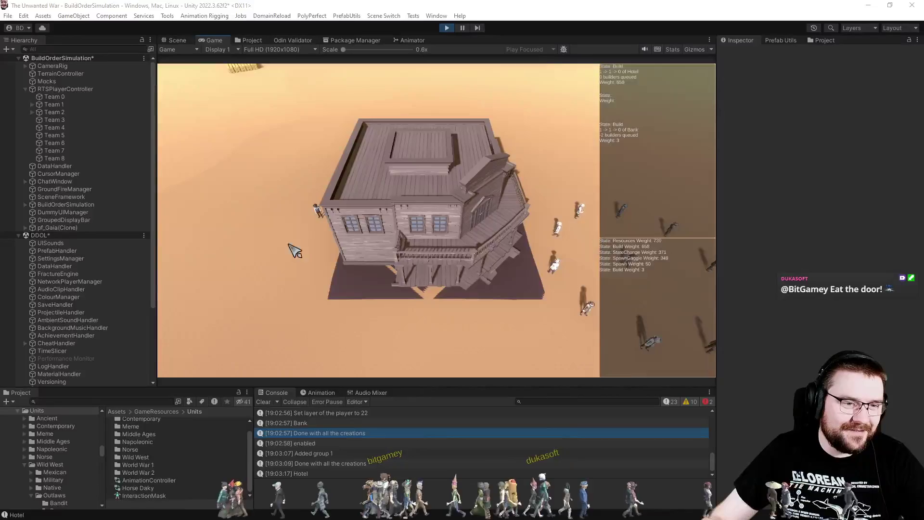
{"action": "scroll", "coordinate": [298, 154], "scroll_direction": "down", "scroll_amount": 5}
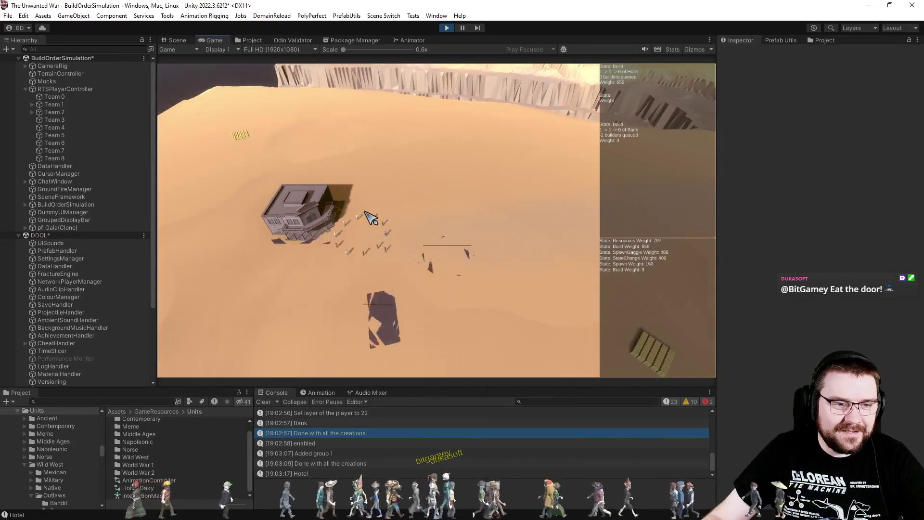
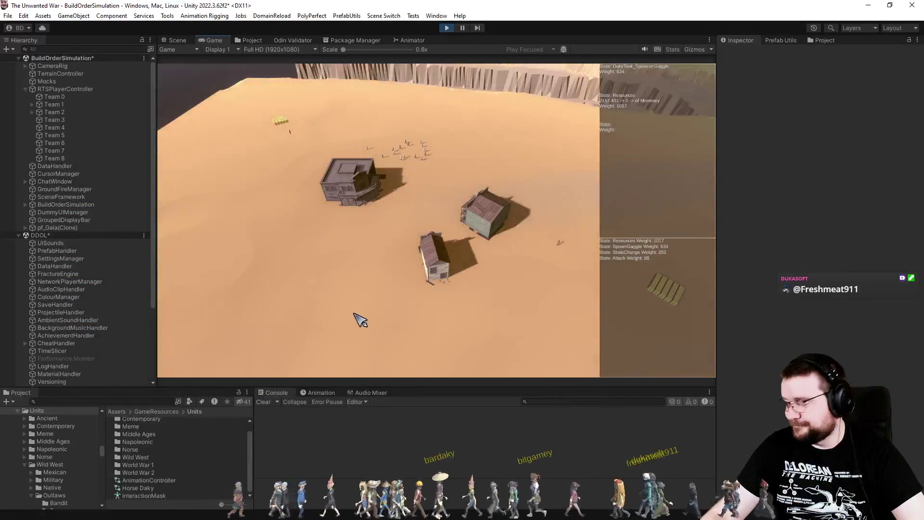
Step: Fly the game camera forward toward the canyon in the running simulation
{"action": "scroll", "coordinate": [362, 283], "scroll_direction": "up", "scroll_amount": 5}
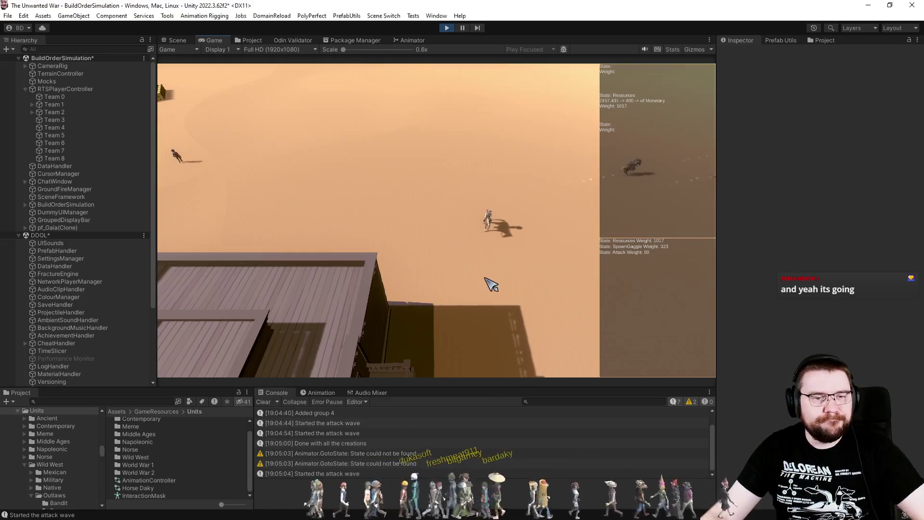
{"action": "scroll", "coordinate": [452, 268], "scroll_direction": "down", "scroll_amount": 5}
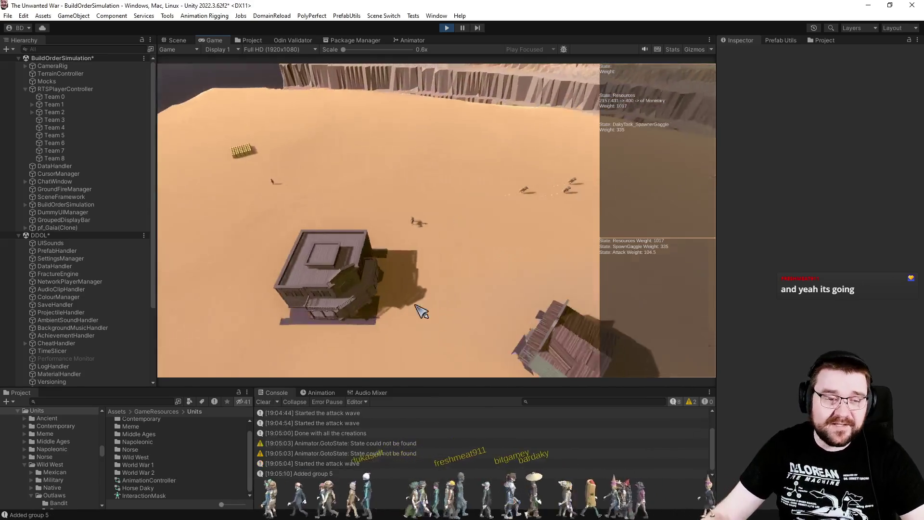
{"action": "key", "text": "w"}
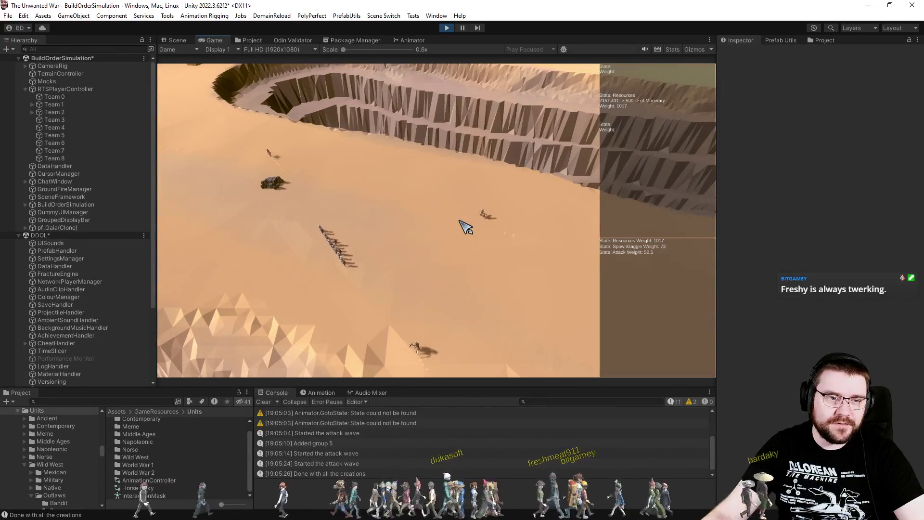
{"action": "left_click", "coordinate": [694, 50]}
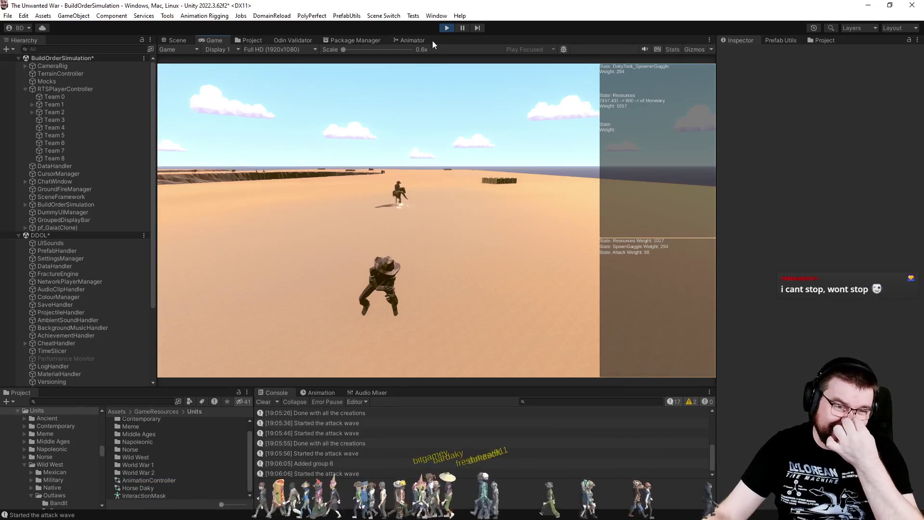
Step: Stop the simulation and return to the code in Visual Studio at line 41
{"action": "left_click", "coordinate": [447, 28]}
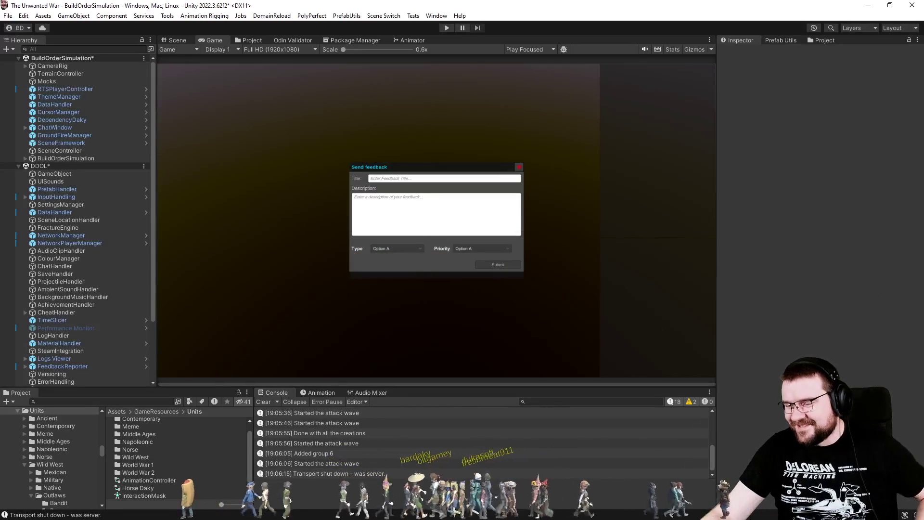
{"action": "key", "text": "alt+Tab"}
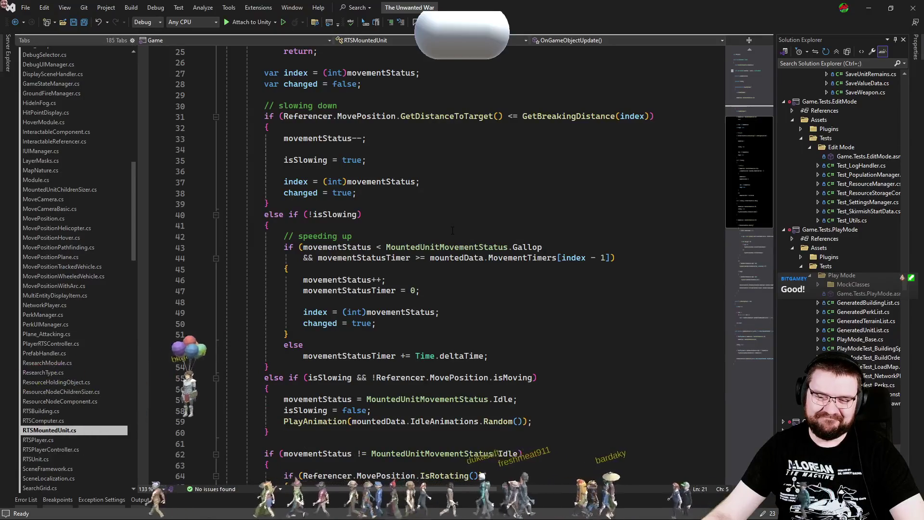
{"action": "left_click", "coordinate": [452, 231]}
Step: Close SearchGrid.cs, review RTSMountedUnit.cs around line 45, then return to Unity
{"action": "key", "text": "ctrl+Tab"}
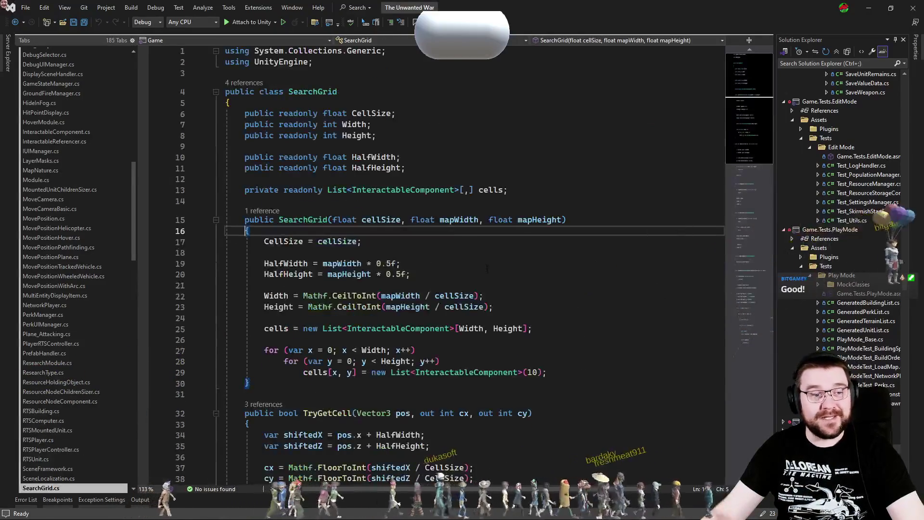
{"action": "key", "text": "ctrl+F4"}
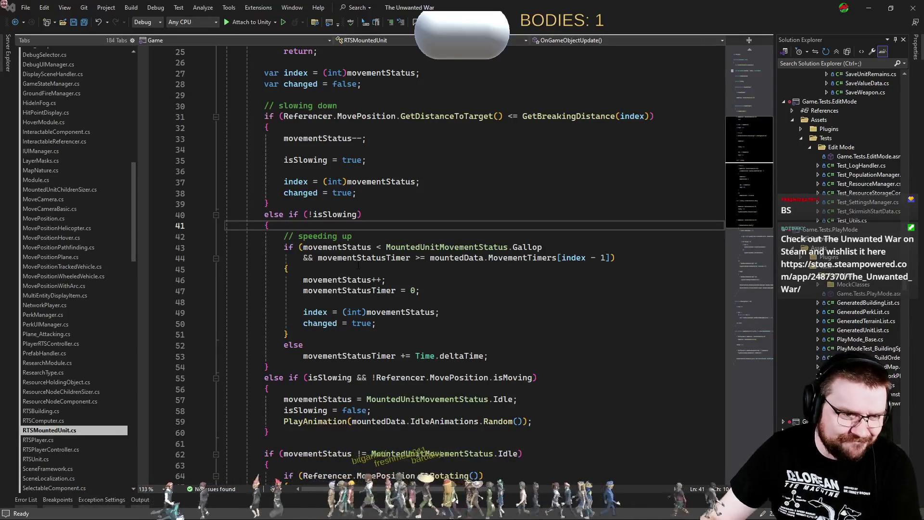
{"action": "left_click", "coordinate": [387, 268]}
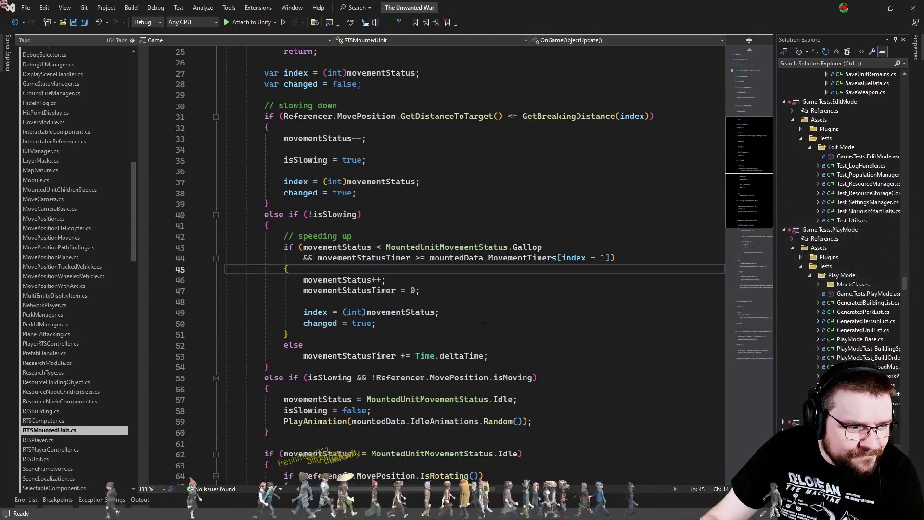
{"action": "scroll", "coordinate": [475, 328], "scroll_direction": "down", "scroll_amount": 11}
{"action": "scroll", "coordinate": [484, 320], "scroll_direction": "up", "scroll_amount": 17}
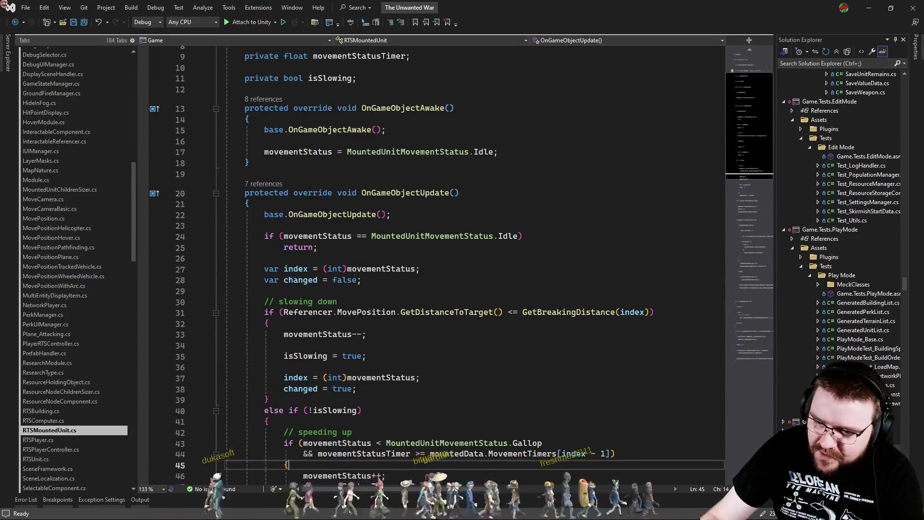
{"action": "key", "text": "alt+Tab"}
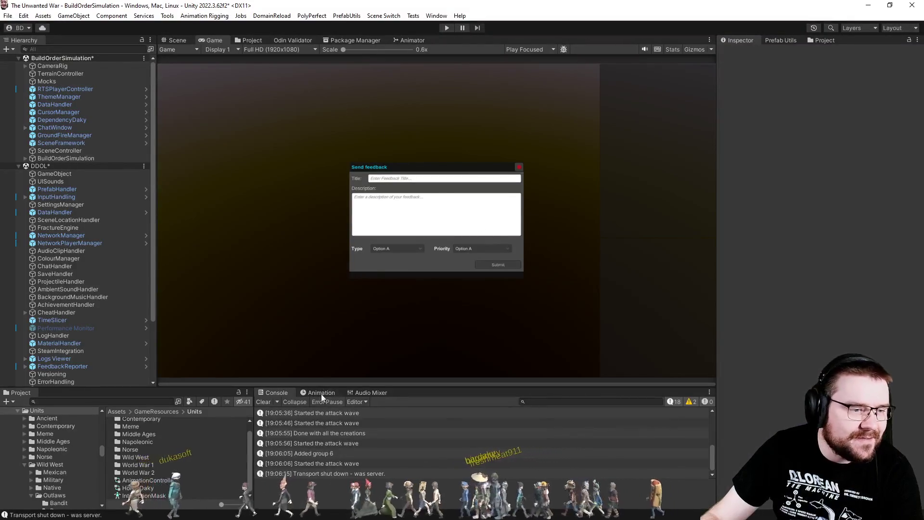
Step: Open the selectable_pf_Cowboy prefab and expand its Interactable Referencer fields in the Inspector
{"action": "left_click", "coordinate": [255, 41]}
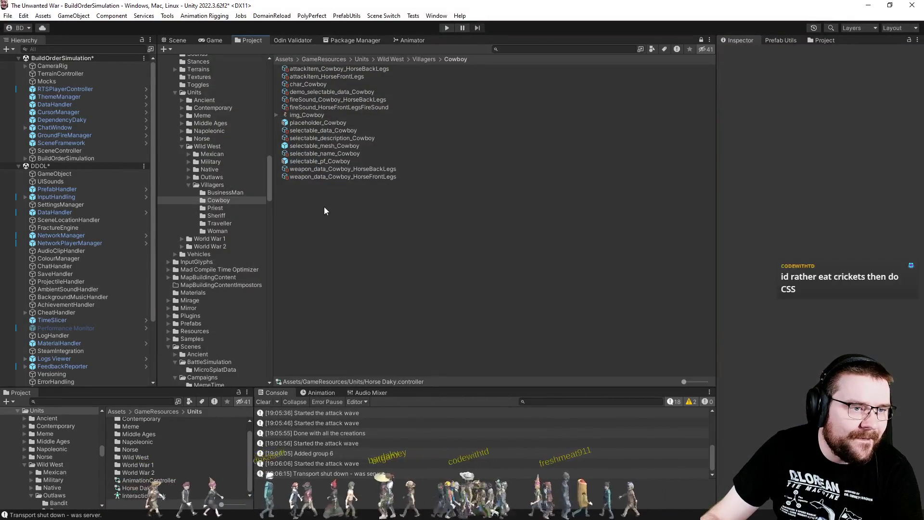
{"action": "left_click", "coordinate": [316, 161]}
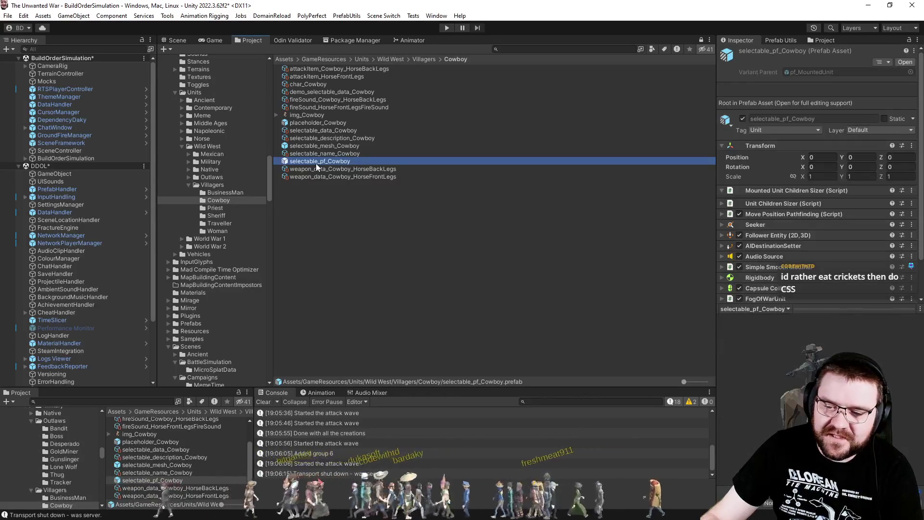
{"action": "double_click", "coordinate": [315, 162]}
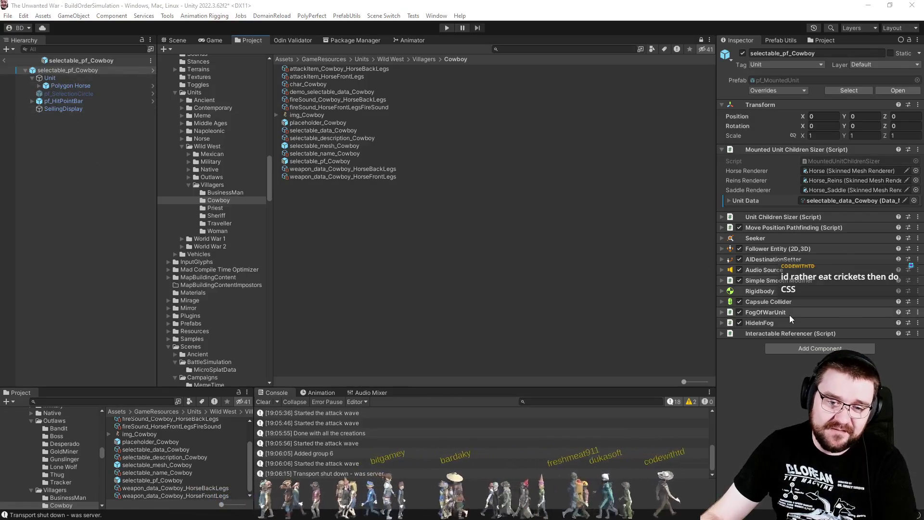
{"action": "left_click", "coordinate": [784, 333]}
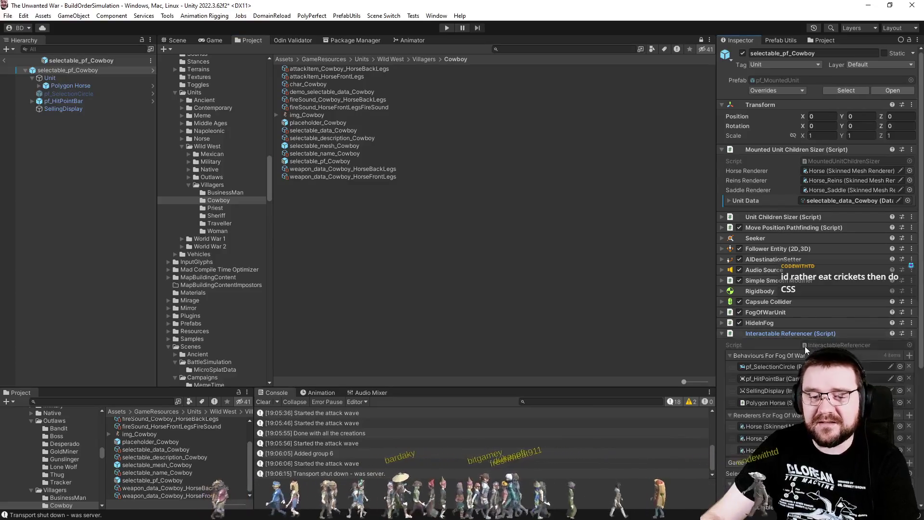
{"action": "scroll", "coordinate": [805, 345], "scroll_direction": "down", "scroll_amount": 5}
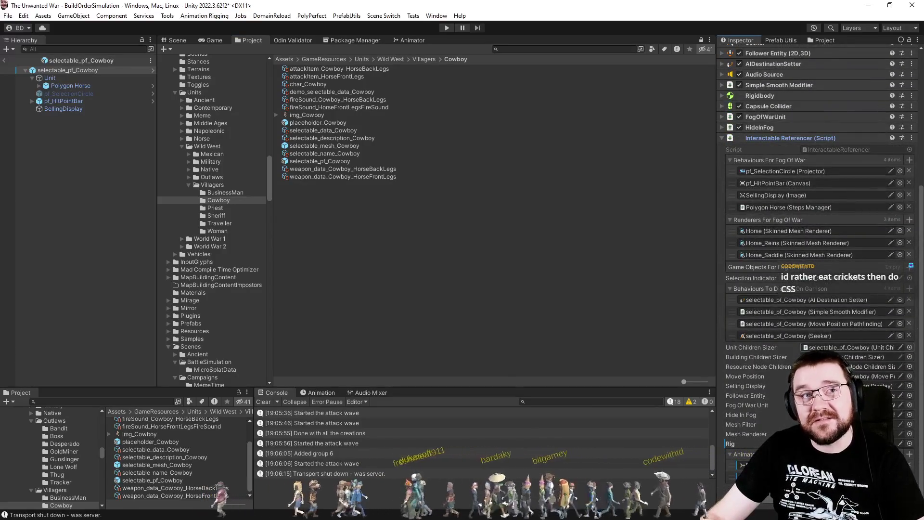
{"action": "left_click", "coordinate": [470, 225]}
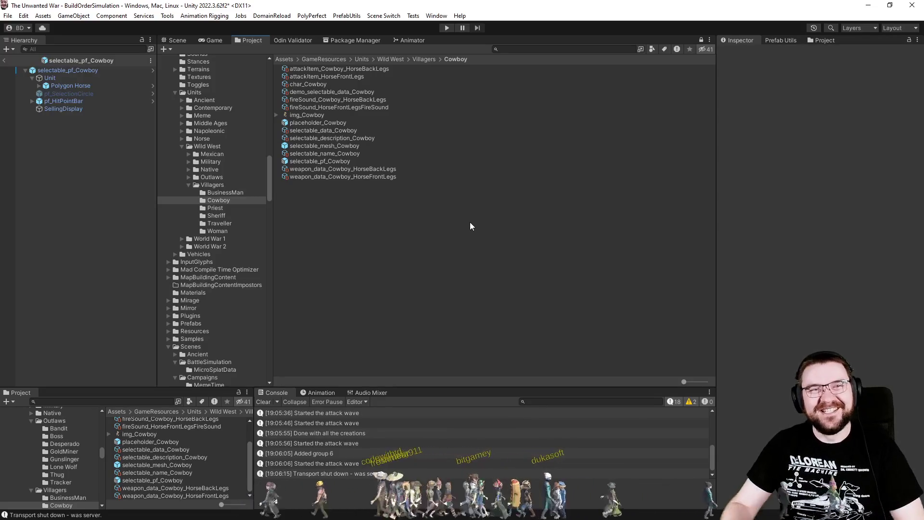
{"action": "left_click", "coordinate": [342, 162]}
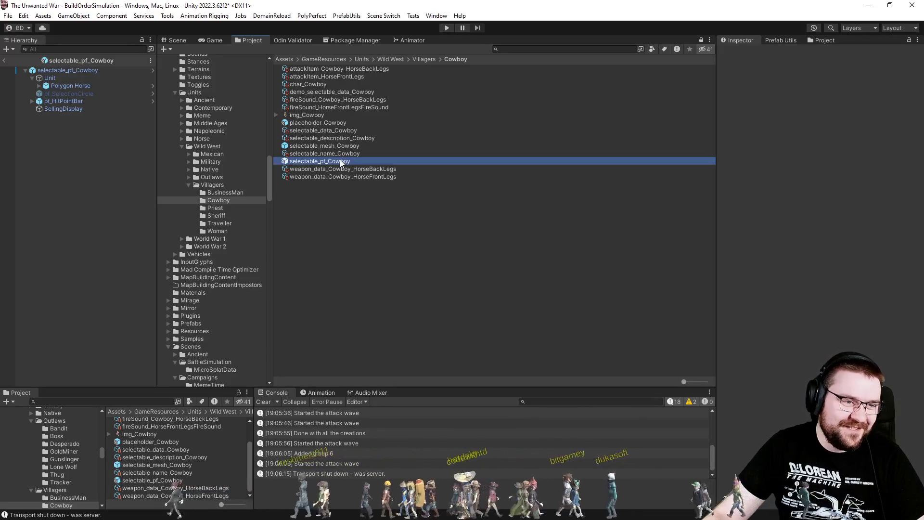
Step: Select the Cowboy prefab root, scroll through its Inspector components, then return to Visual Studio
{"action": "left_click", "coordinate": [62, 72]}
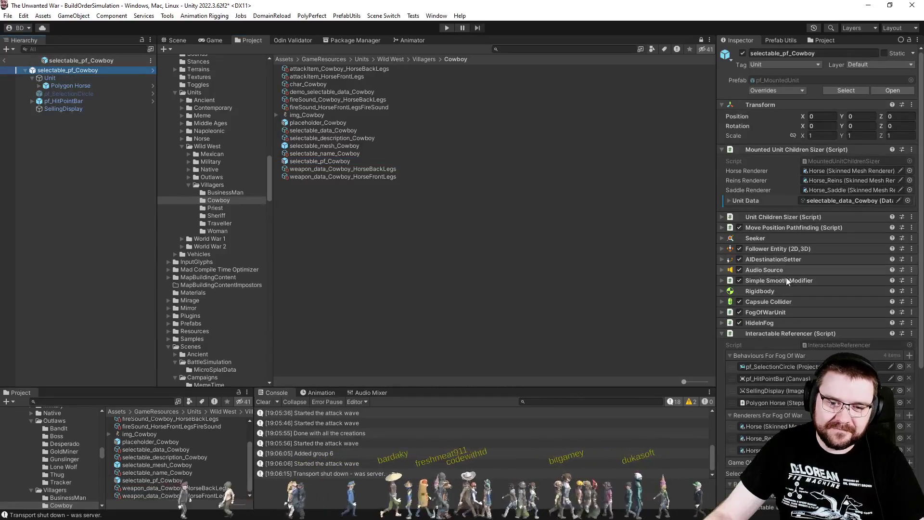
{"action": "scroll", "coordinate": [787, 279], "scroll_direction": "down", "scroll_amount": 4}
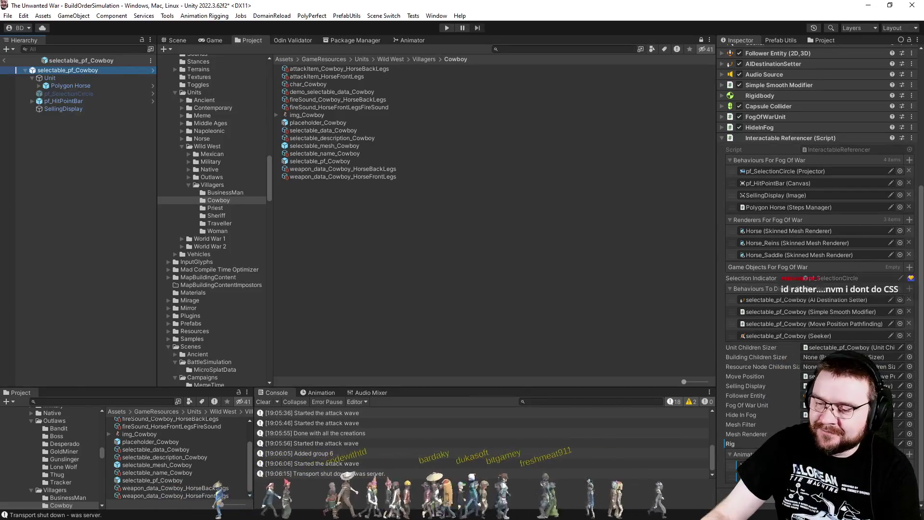
{"action": "key", "text": "alt+Tab"}
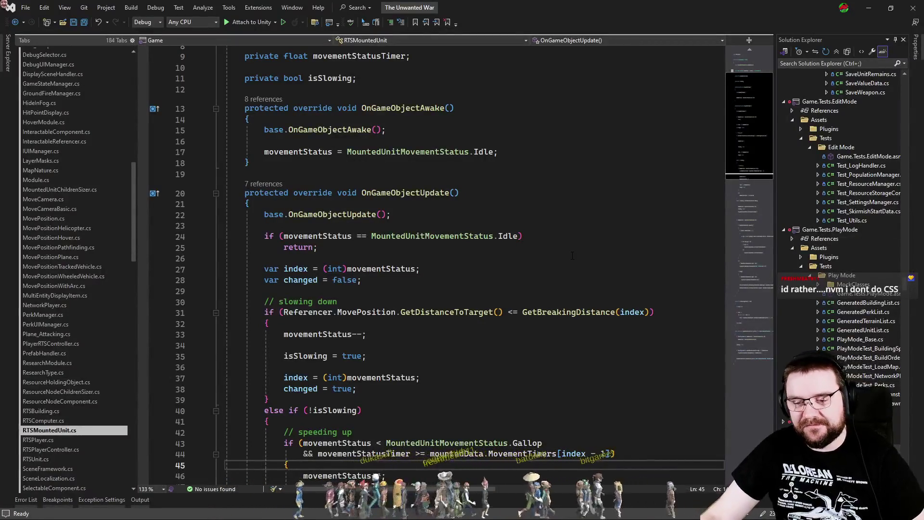
Step: Open RTSUnit.cs and scroll down to the empty line 201 near SetDefaultState
{"action": "left_click", "coordinate": [572, 250]}
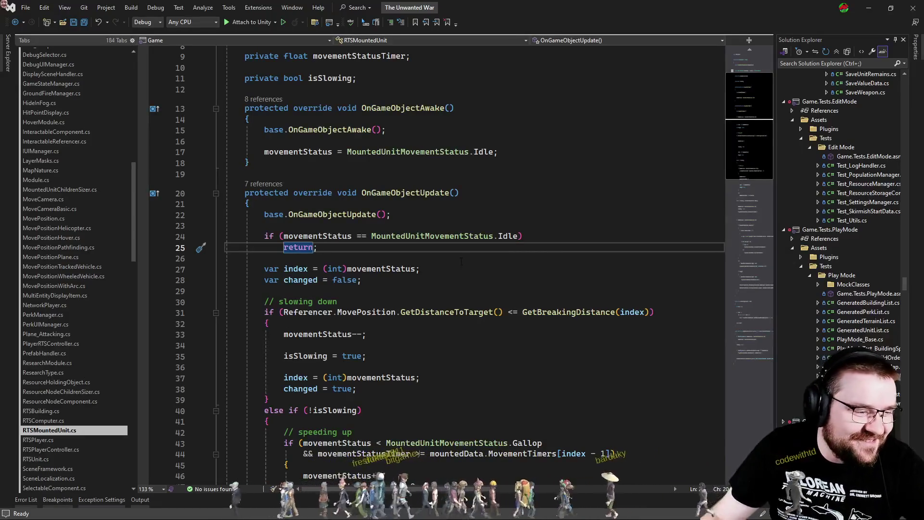
{"action": "left_click", "coordinate": [61, 458]}
{"action": "left_click_drag", "start_coordinate": [742, 91], "coordinate": [749, 180]}
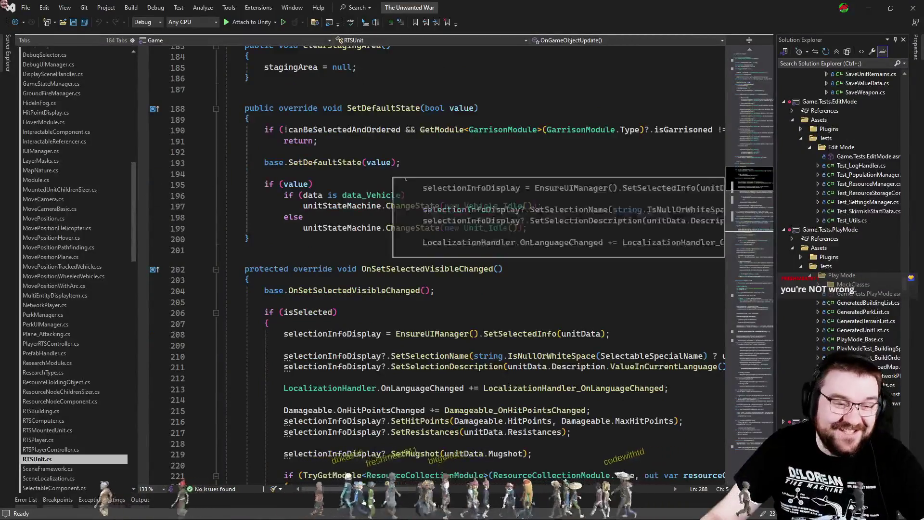
{"action": "left_click", "coordinate": [556, 250]}
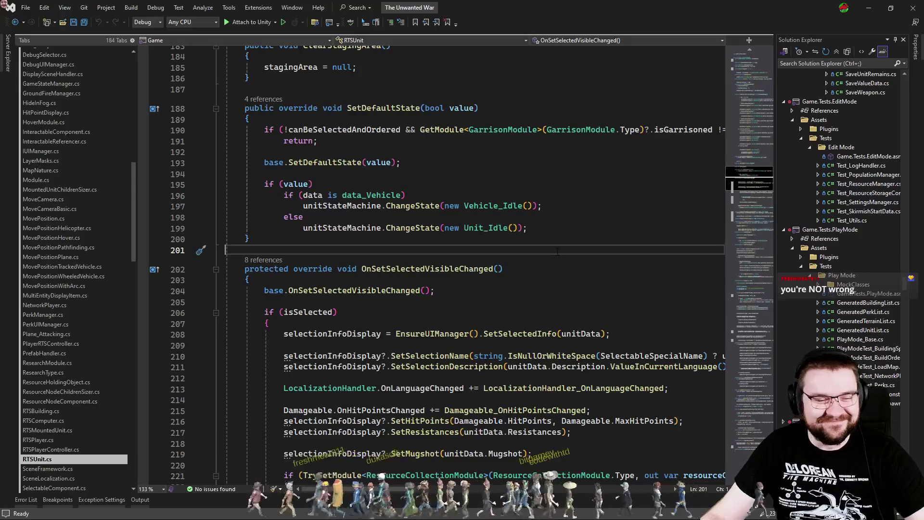
{"action": "scroll", "coordinate": [557, 251], "scroll_direction": "down", "scroll_amount": 14}
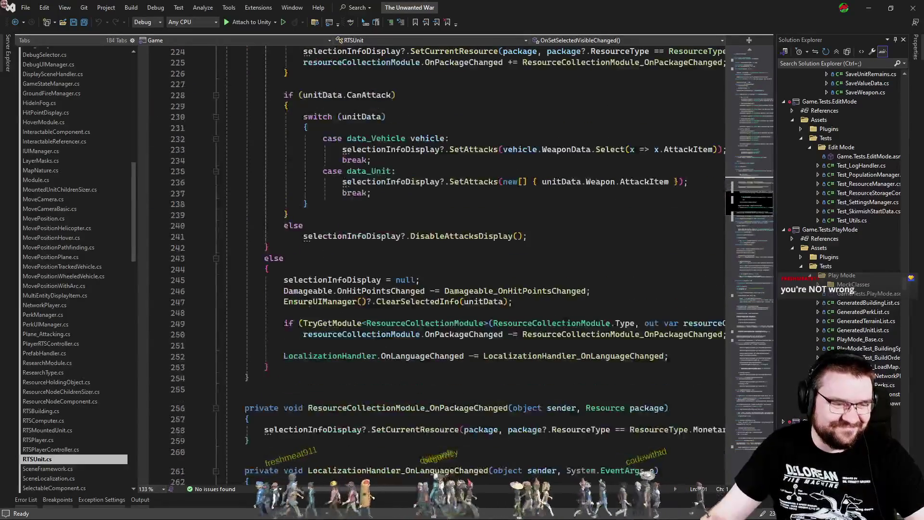
{"action": "scroll", "coordinate": [564, 313], "scroll_direction": "down", "scroll_amount": 5}
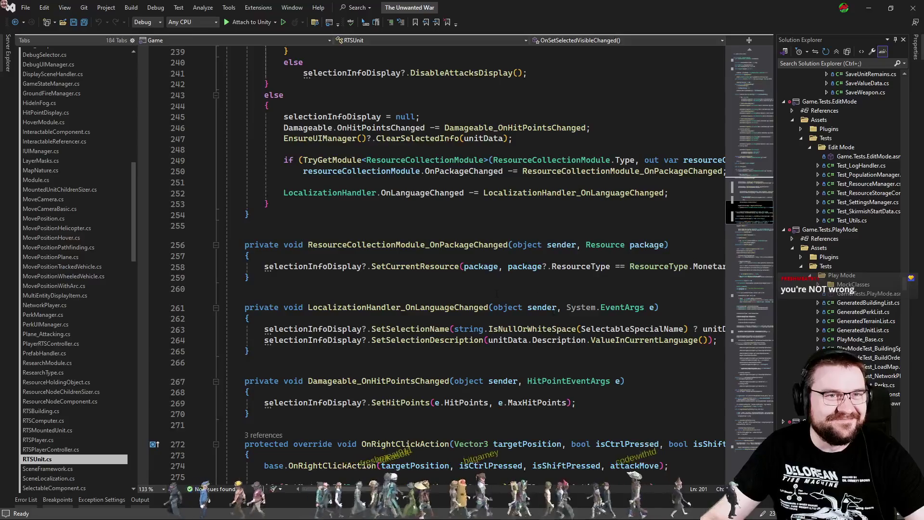
{"action": "scroll", "coordinate": [503, 293], "scroll_direction": "down", "scroll_amount": 3}
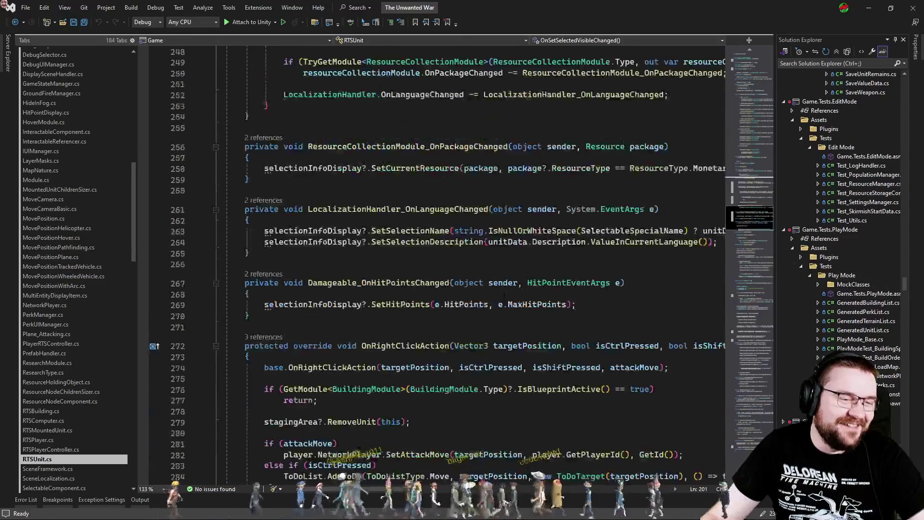
{"action": "scroll", "coordinate": [508, 335], "scroll_direction": "down", "scroll_amount": 5}
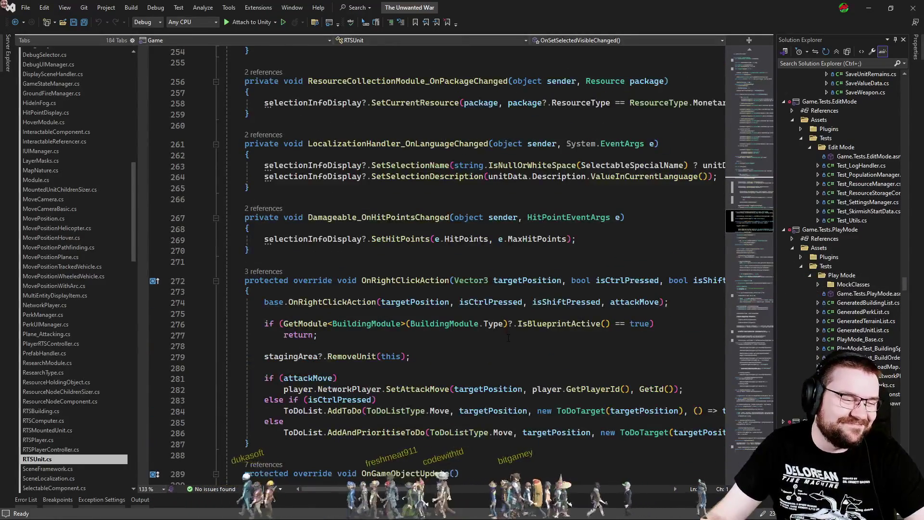
{"action": "scroll", "coordinate": [507, 338], "scroll_direction": "down", "scroll_amount": 4}
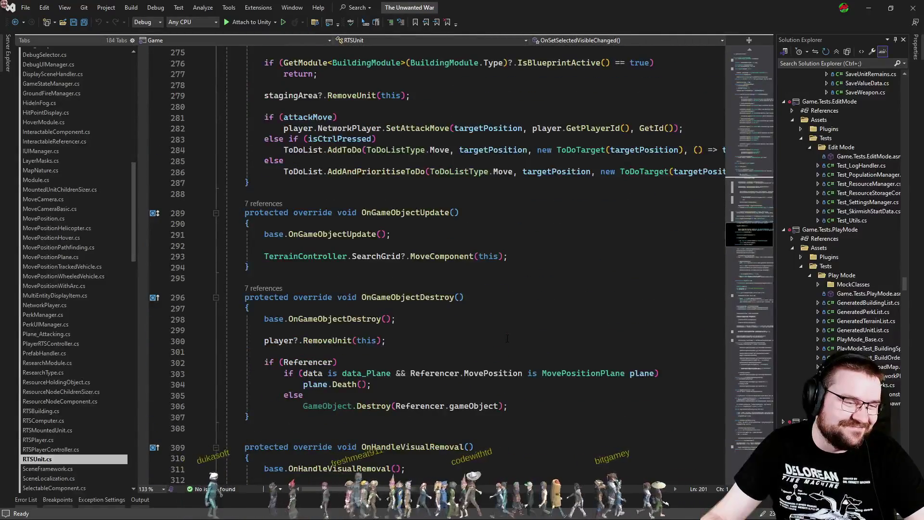
{"action": "scroll", "coordinate": [507, 338], "scroll_direction": "down", "scroll_amount": 1}
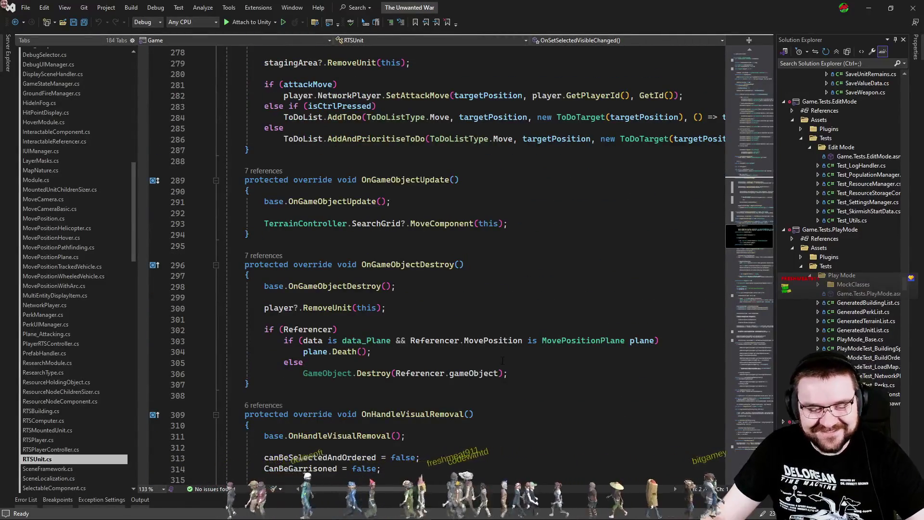
{"action": "scroll", "coordinate": [502, 360], "scroll_direction": "down", "scroll_amount": 3}
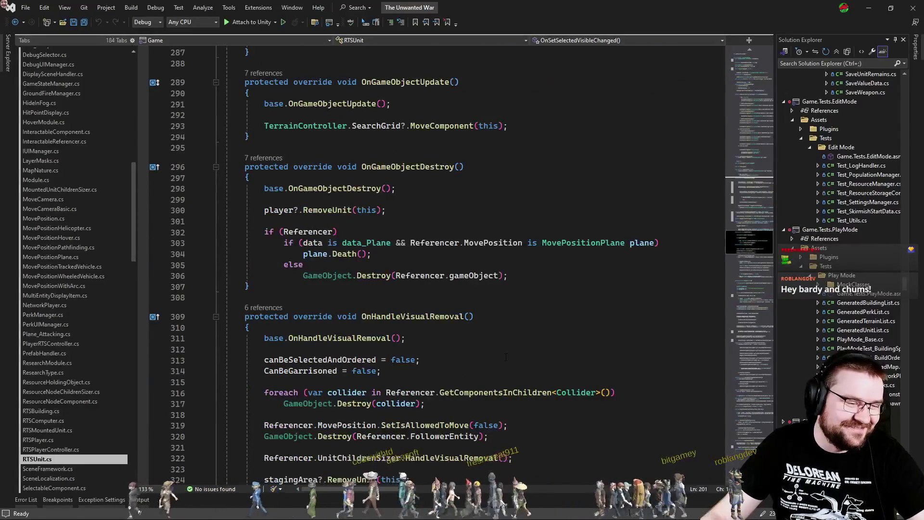
{"action": "scroll", "coordinate": [506, 356], "scroll_direction": "down", "scroll_amount": 3}
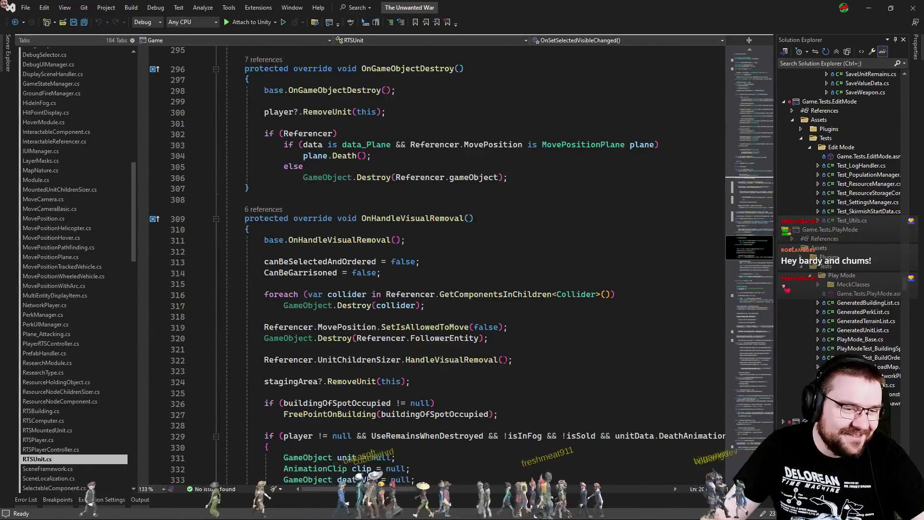
{"action": "left_click", "coordinate": [510, 349]}
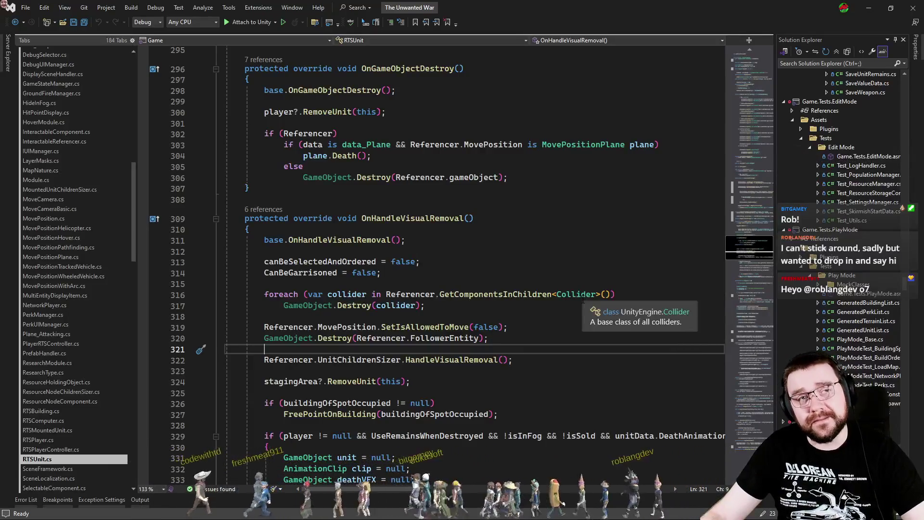
{"action": "left_click", "coordinate": [460, 314]}
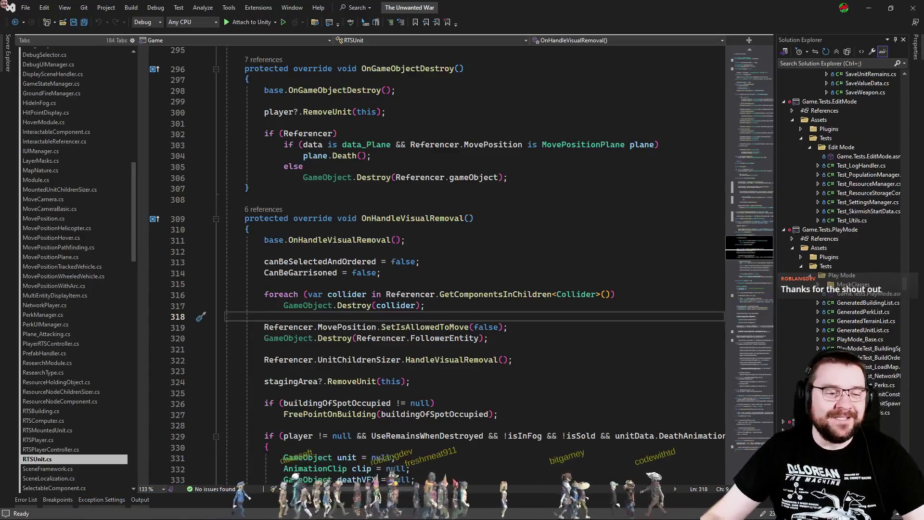
{"action": "left_click", "coordinate": [552, 393]}
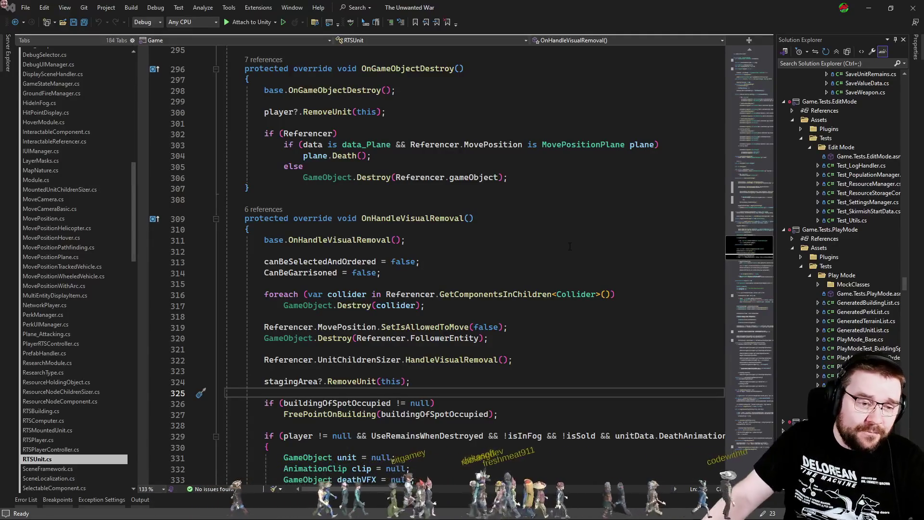
{"action": "left_click", "coordinate": [452, 360], "text": "ctrl"}
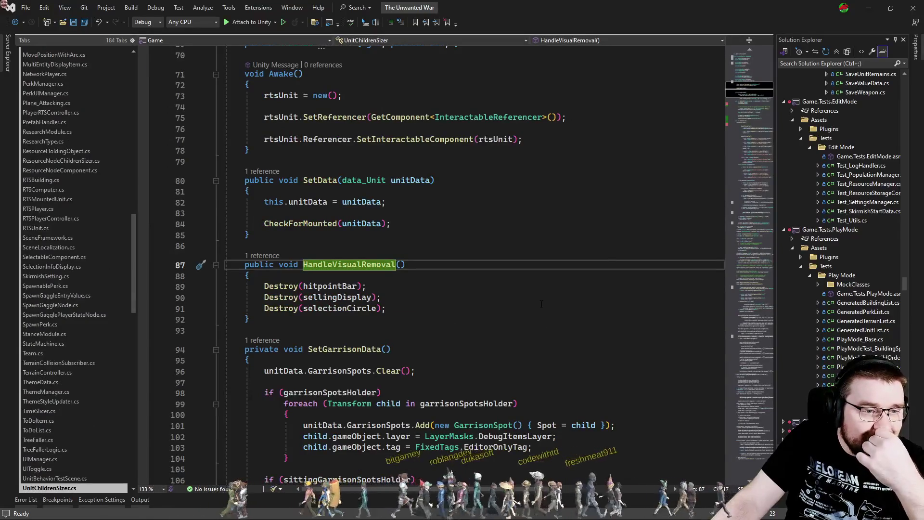
Step: Go back to RTSUnit's OnHandleVisualRemoval and review the DiedFromExplosion remains check, then switch to Unity
{"action": "key", "text": "ctrl+minus"}
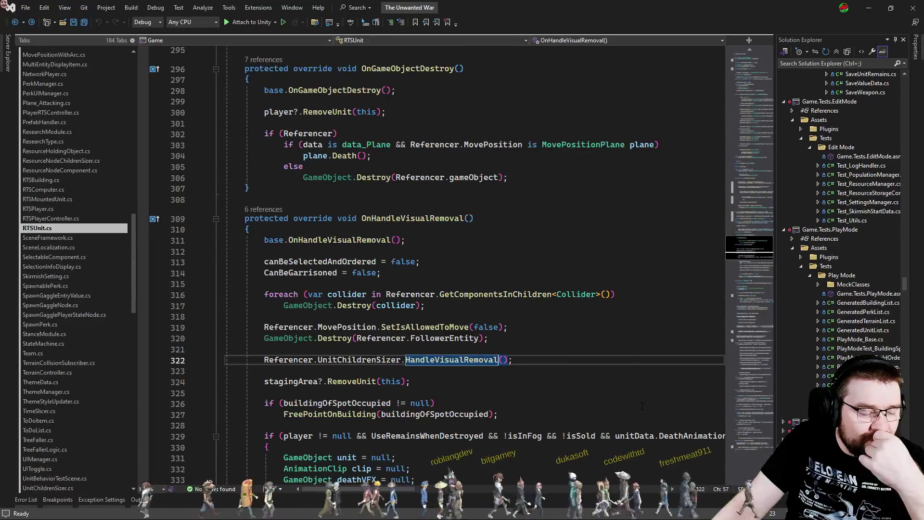
{"action": "scroll", "coordinate": [552, 351], "scroll_direction": "down", "scroll_amount": 3}
{"action": "scroll", "coordinate": [618, 360], "scroll_direction": "down", "scroll_amount": 3}
{"action": "scroll", "coordinate": [619, 359], "scroll_direction": "down", "scroll_amount": 2}
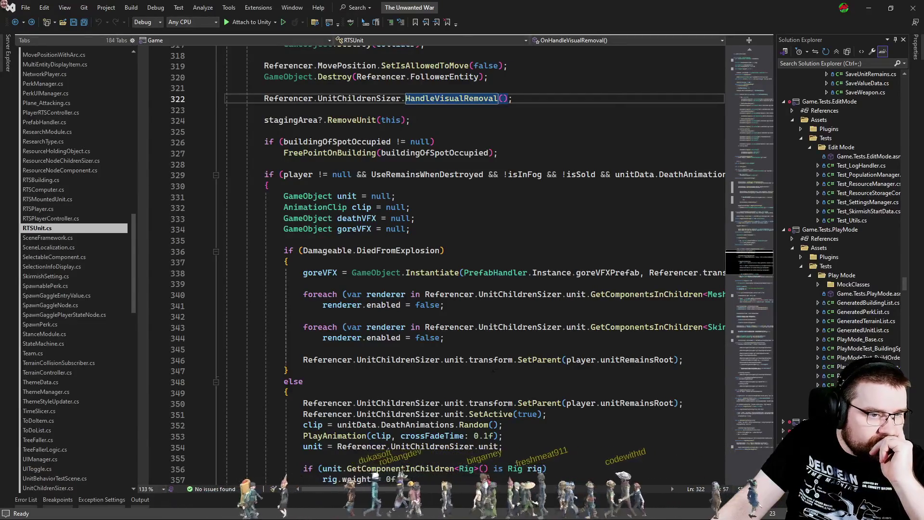
{"action": "double_click", "coordinate": [391, 256]}
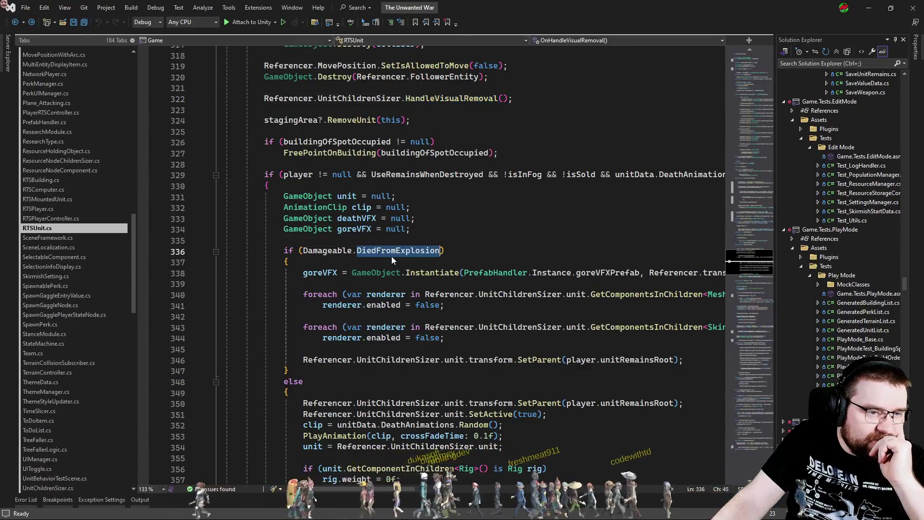
{"action": "left_click", "coordinate": [447, 250]}
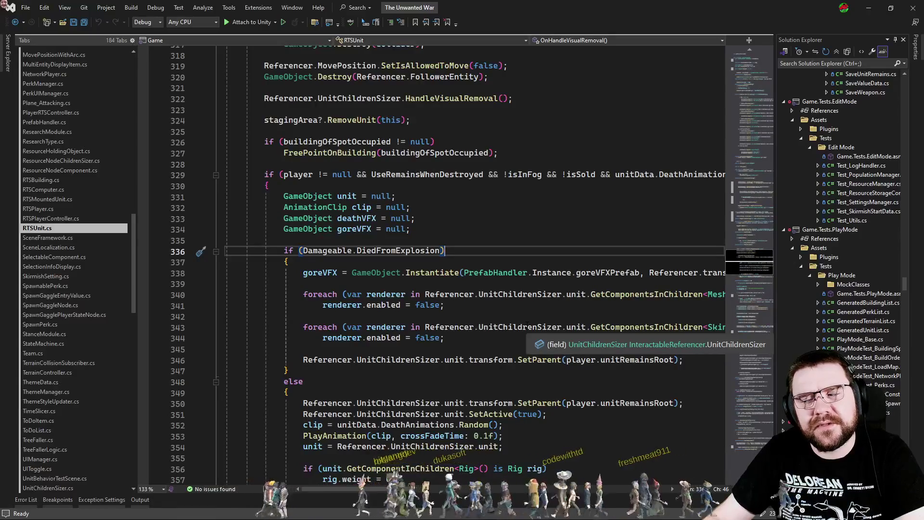
{"action": "scroll", "coordinate": [527, 327], "scroll_direction": "down", "scroll_amount": 4}
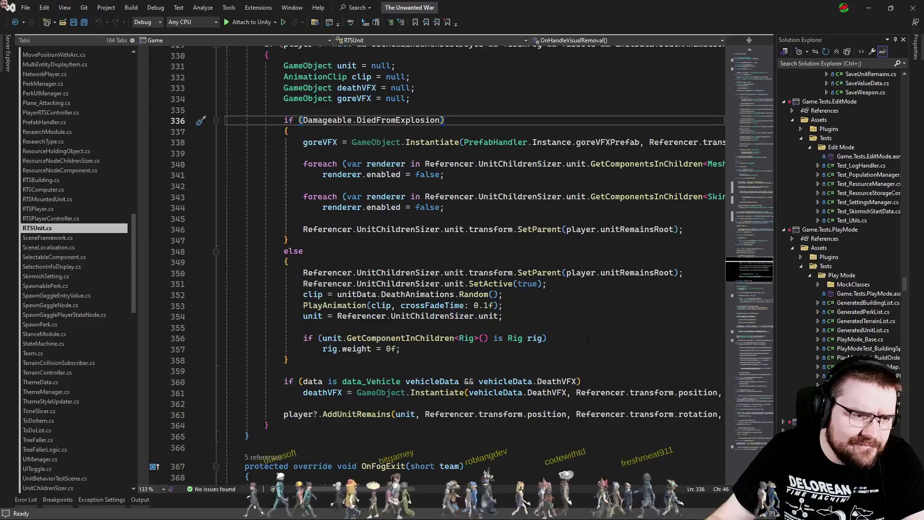
{"action": "scroll", "coordinate": [587, 340], "scroll_direction": "up", "scroll_amount": 3}
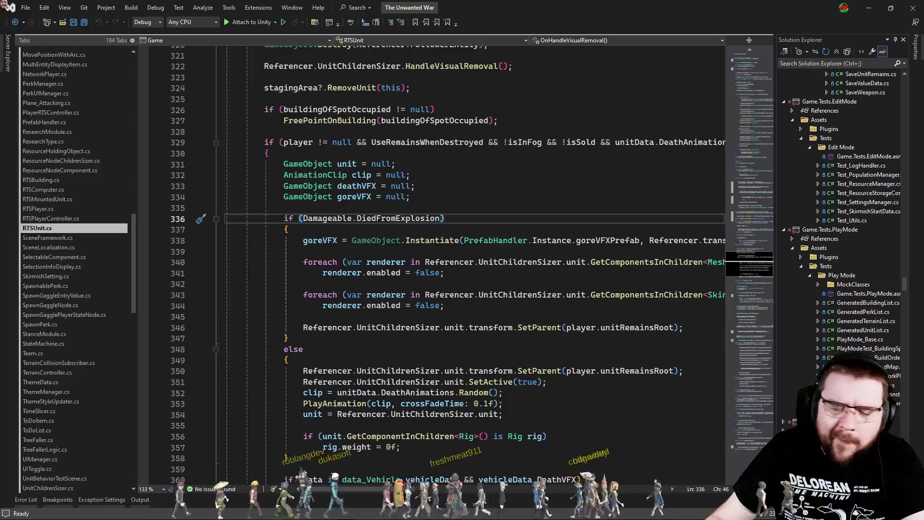
{"action": "key", "text": "alt+Tab"}
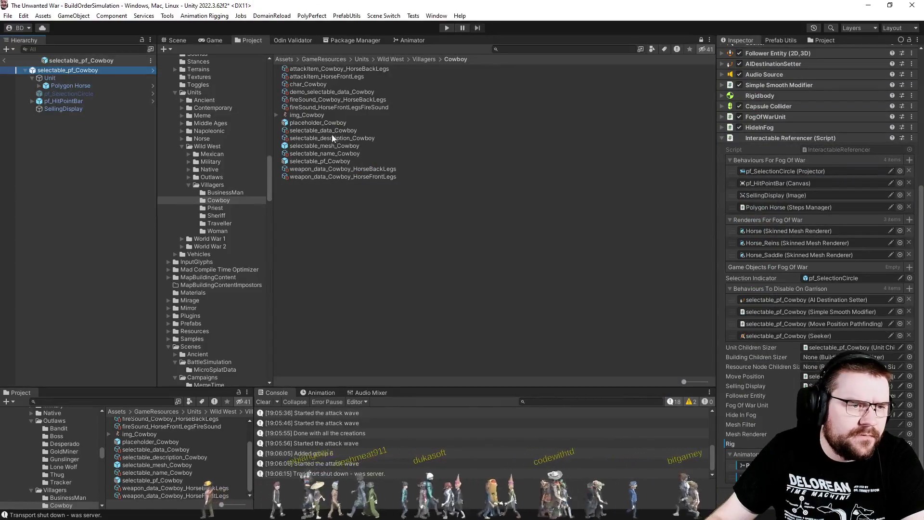
Step: Inspect selectable_data_Cowboy's Size, References, Health and Info sections
{"action": "left_click", "coordinate": [331, 131]}
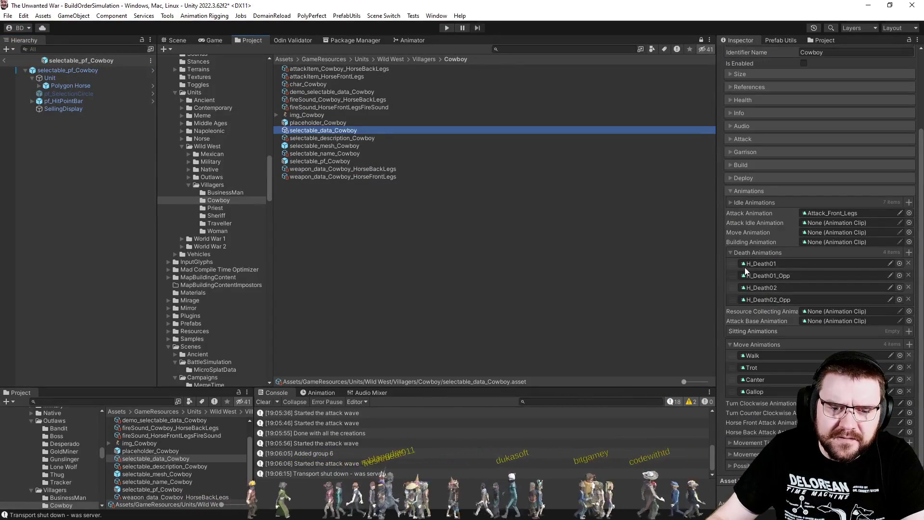
{"action": "scroll", "coordinate": [755, 247], "scroll_direction": "up", "scroll_amount": 5}
{"action": "left_click", "coordinate": [754, 170]}
{"action": "left_click", "coordinate": [753, 170]}
{"action": "left_click", "coordinate": [755, 186]}
{"action": "left_click", "coordinate": [756, 185]}
{"action": "left_click", "coordinate": [747, 197]}
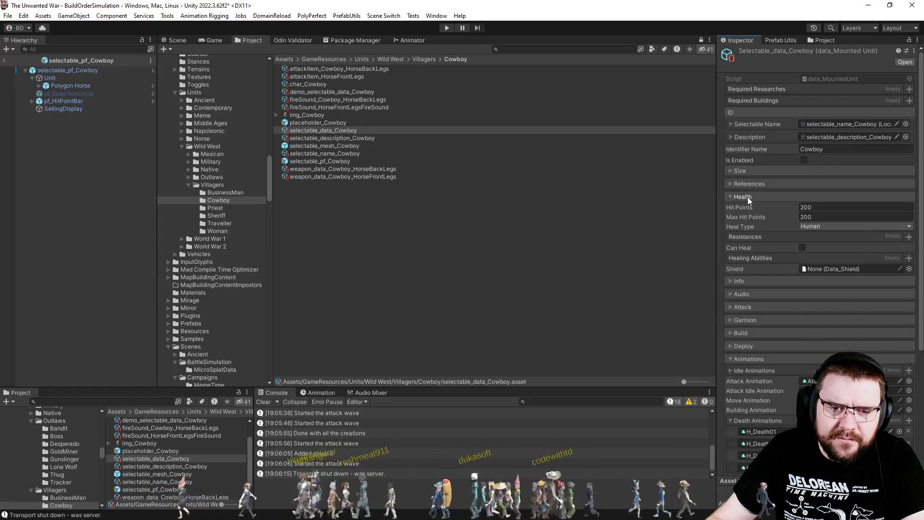
{"action": "left_click", "coordinate": [747, 197]}
{"action": "left_click", "coordinate": [749, 211]}
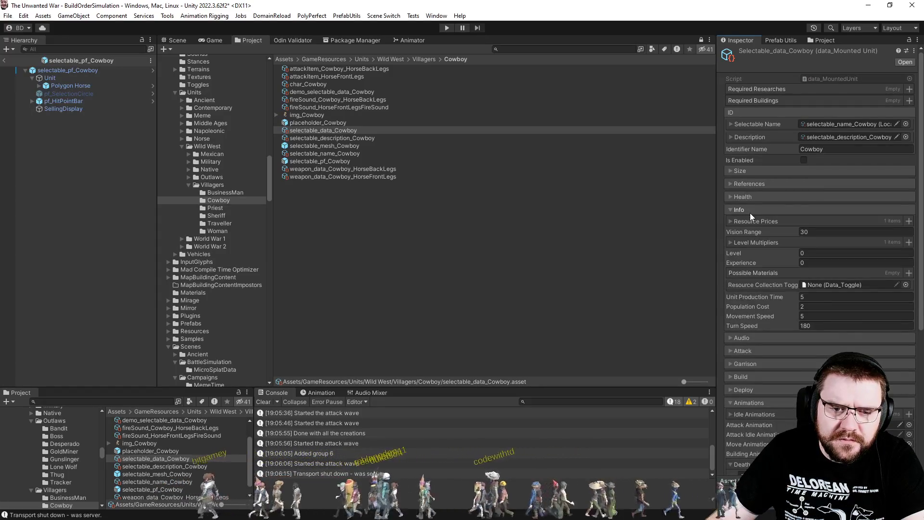
{"action": "left_click", "coordinate": [751, 211]}
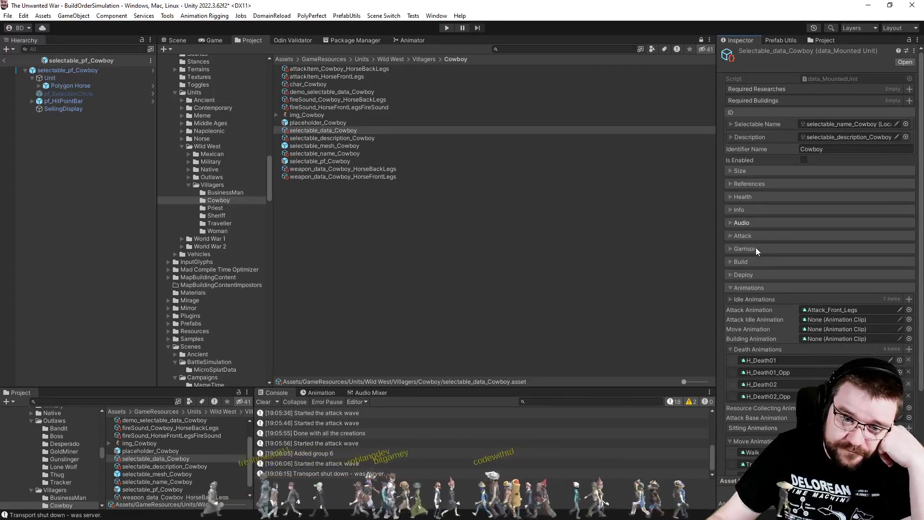
{"action": "scroll", "coordinate": [750, 281], "scroll_direction": "down", "scroll_amount": 4}
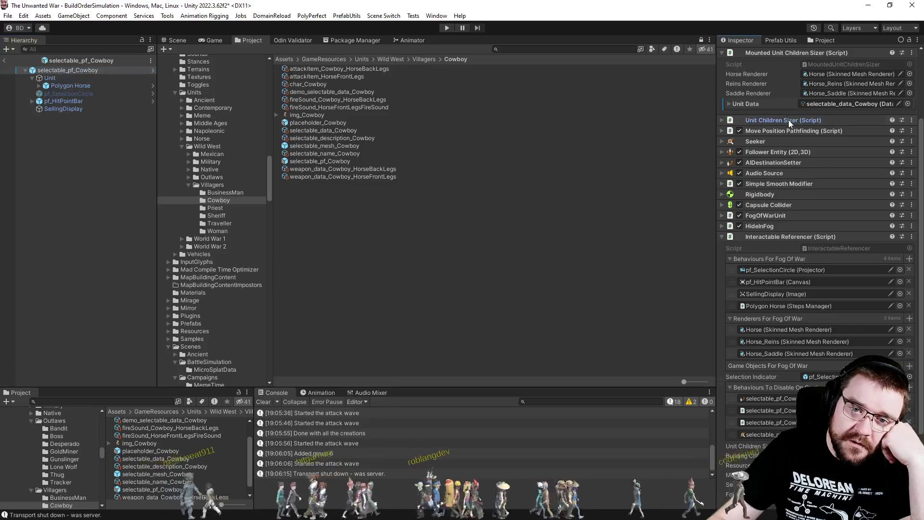
Step: Check the prefab's Unit Children Sizer fields, then return to Visual Studio
{"action": "left_click", "coordinate": [789, 119]}
{"action": "left_click", "coordinate": [789, 120]}
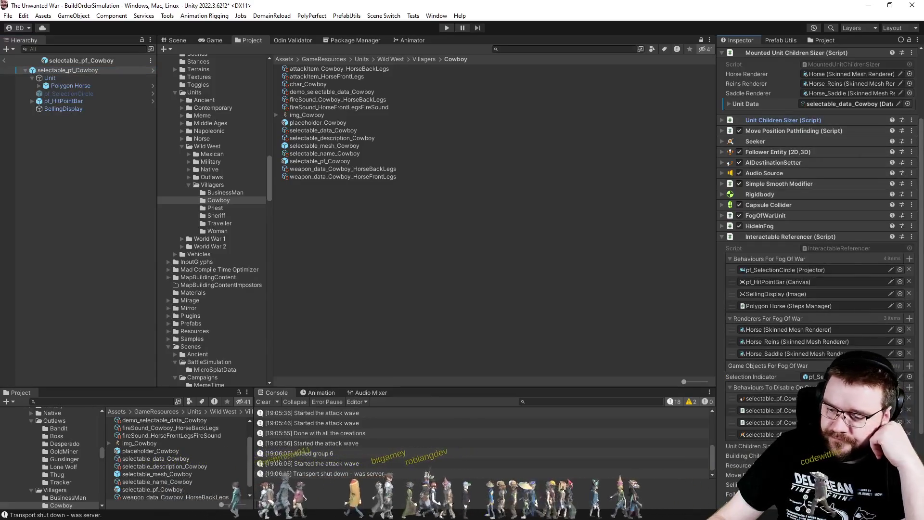
{"action": "key", "text": "alt+Tab"}
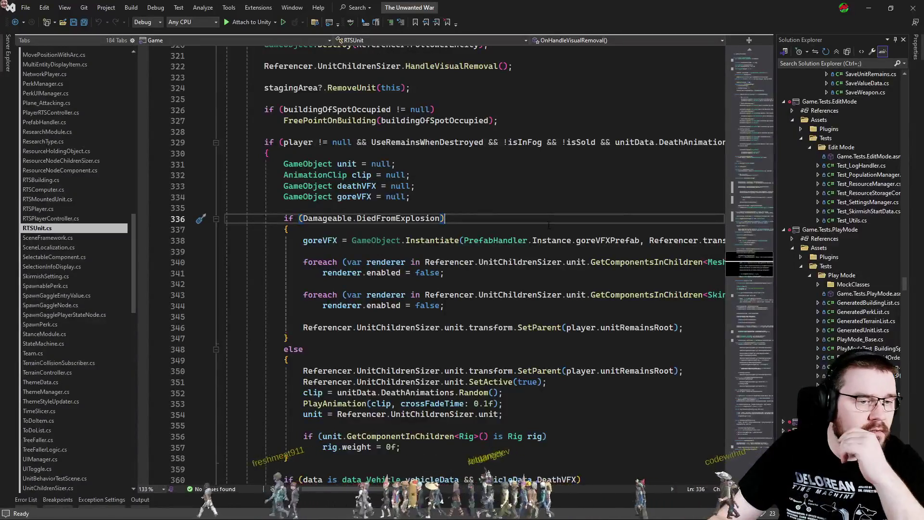
Step: Trace UseRemainsWhenDestroyed to SelectableComponent and list MarkForDestructionWithoutRemains's 14 references
{"action": "left_click", "coordinate": [548, 225]}
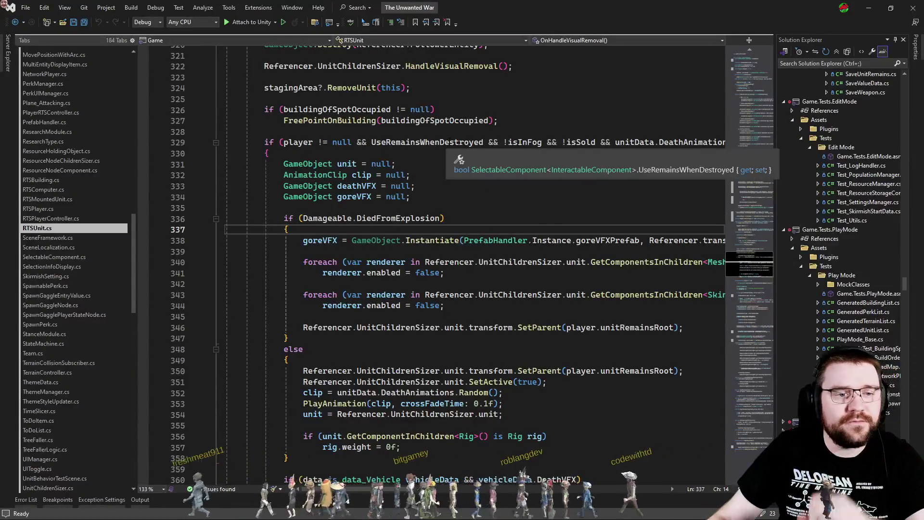
{"action": "left_click", "coordinate": [452, 144], "text": "ctrl"}
{"action": "double_click", "coordinate": [381, 264]}
{"action": "left_click", "coordinate": [748, 336]}
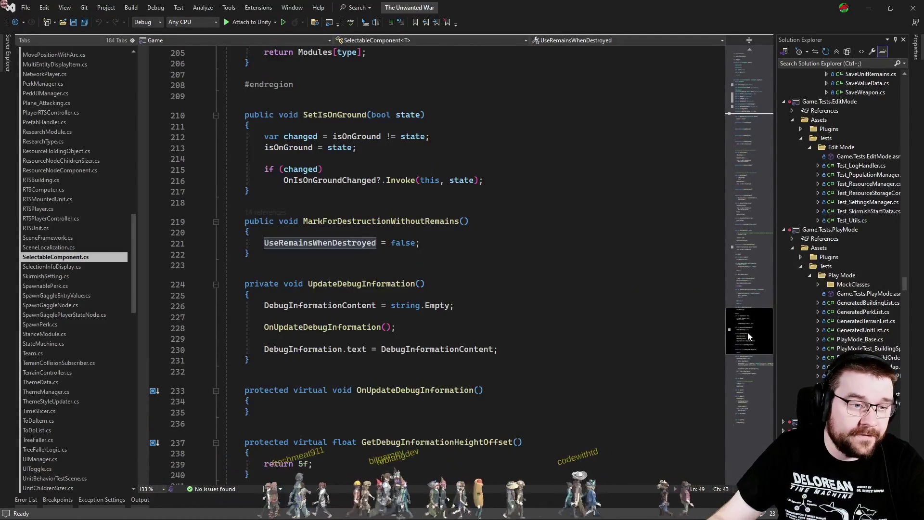
{"action": "left_click", "coordinate": [265, 212]}
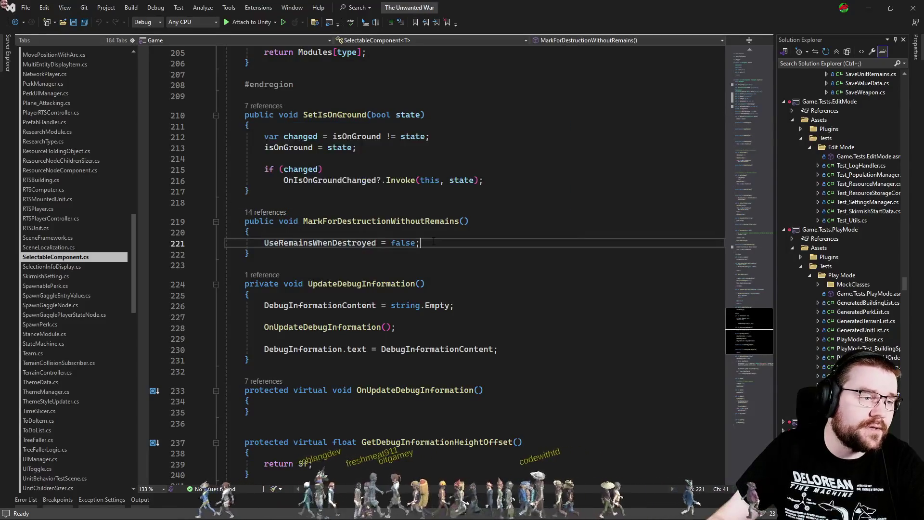
{"action": "key", "text": "alt+Tab"}
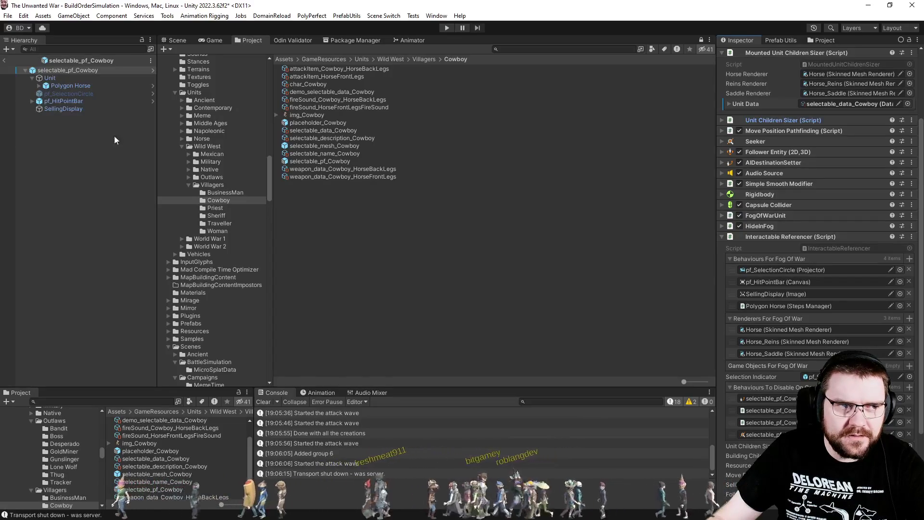
Step: Expand Polygon Horse, view the Cowboy prefab in the Scene, and select the rider, then the root
{"action": "left_click", "coordinate": [40, 87]}
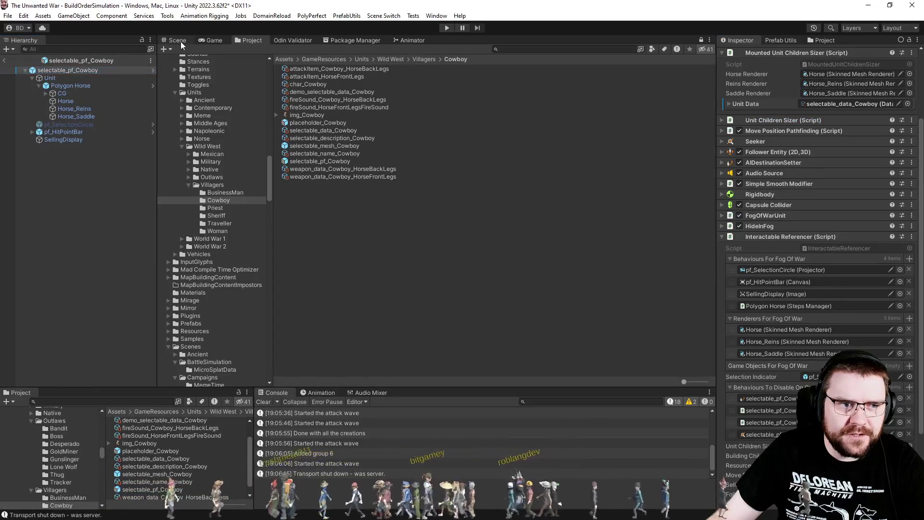
{"action": "left_click", "coordinate": [181, 42]}
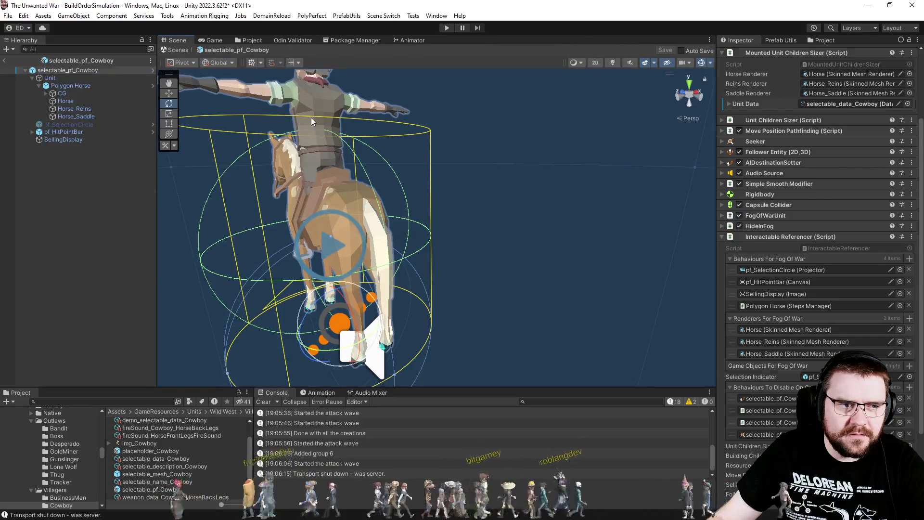
{"action": "left_click", "coordinate": [310, 117]}
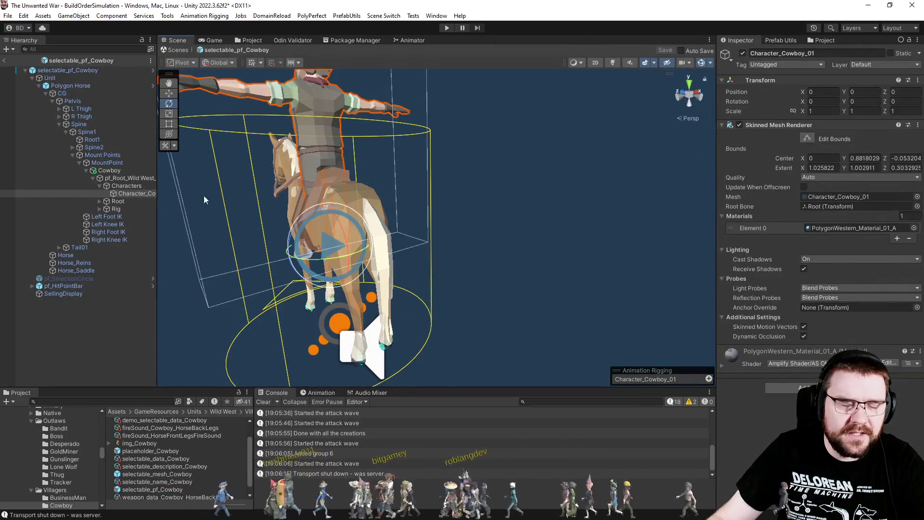
{"action": "left_click", "coordinate": [77, 70]}
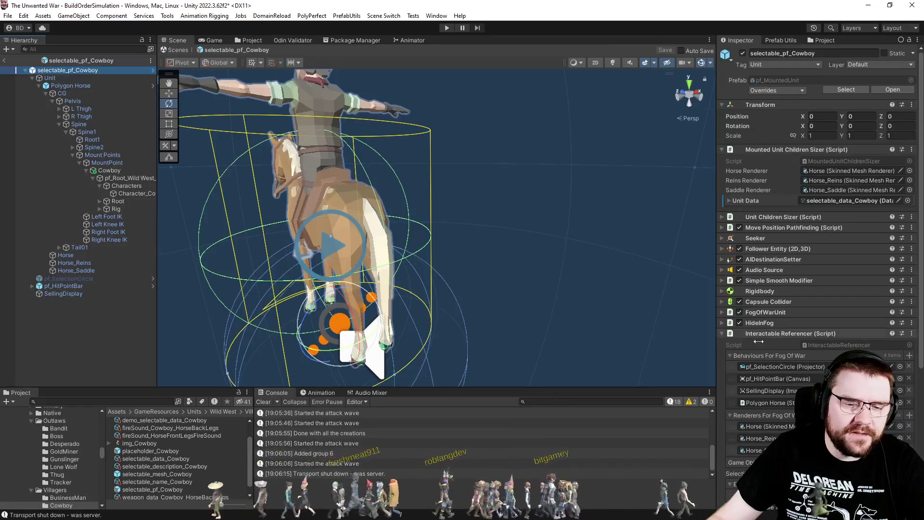
{"action": "scroll", "coordinate": [777, 342], "scroll_direction": "down", "scroll_amount": 5}
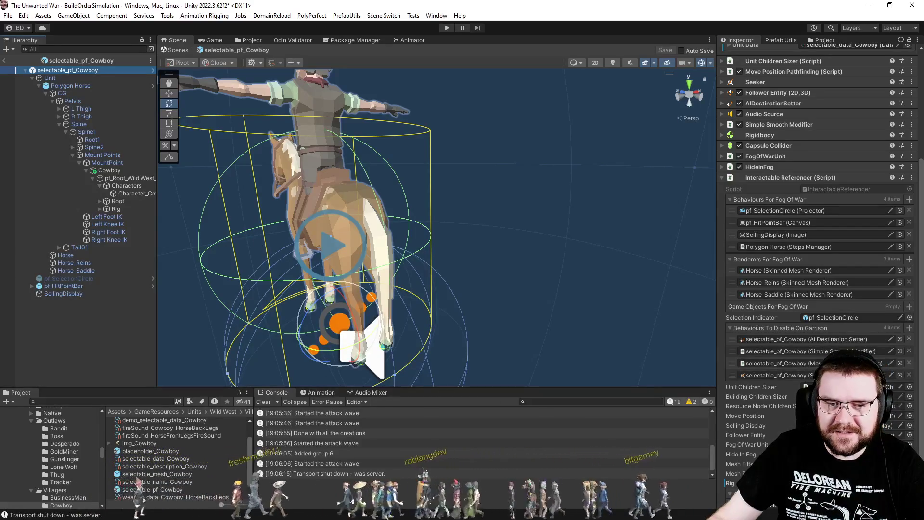
{"action": "key", "text": "alt+Tab"}
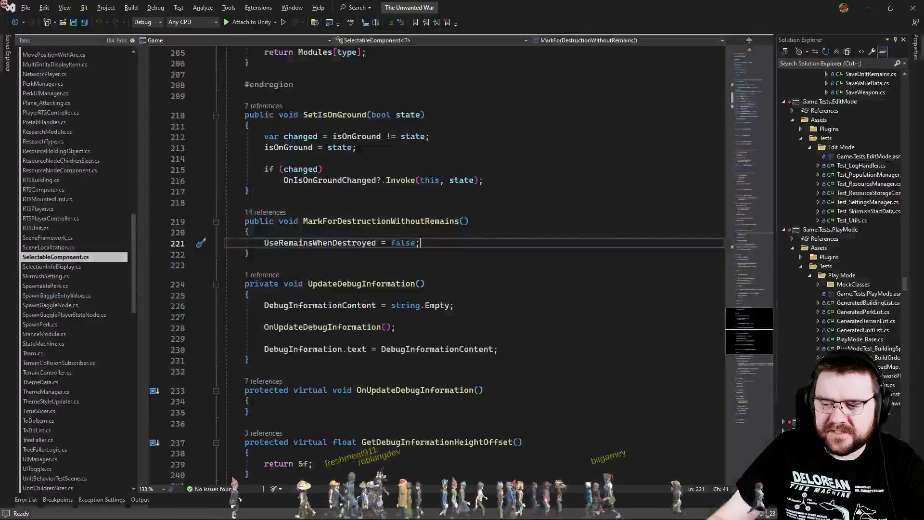
Step: Return to RTSUnit's explosion branch and search the code for 'renderers'
{"action": "left_click", "coordinate": [525, 318]}
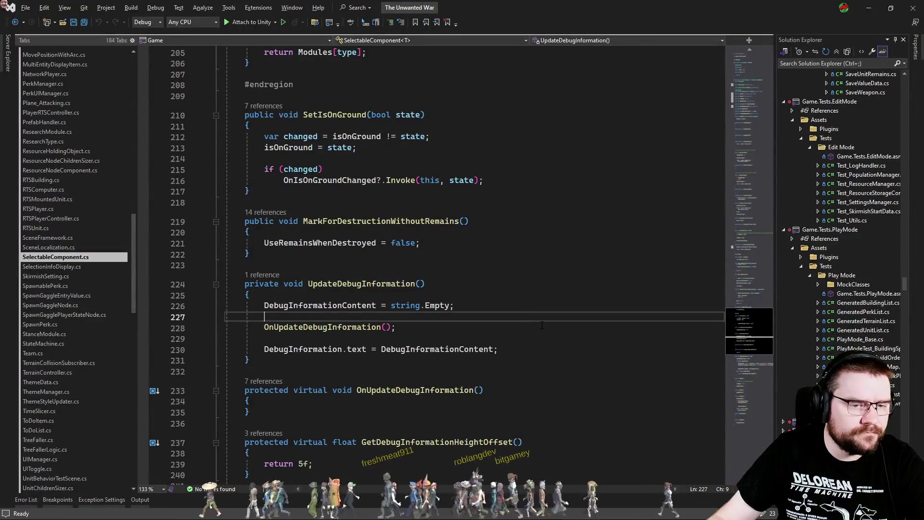
{"action": "key", "text": "ctrl+minus"}
{"action": "left_click", "coordinate": [569, 335]}
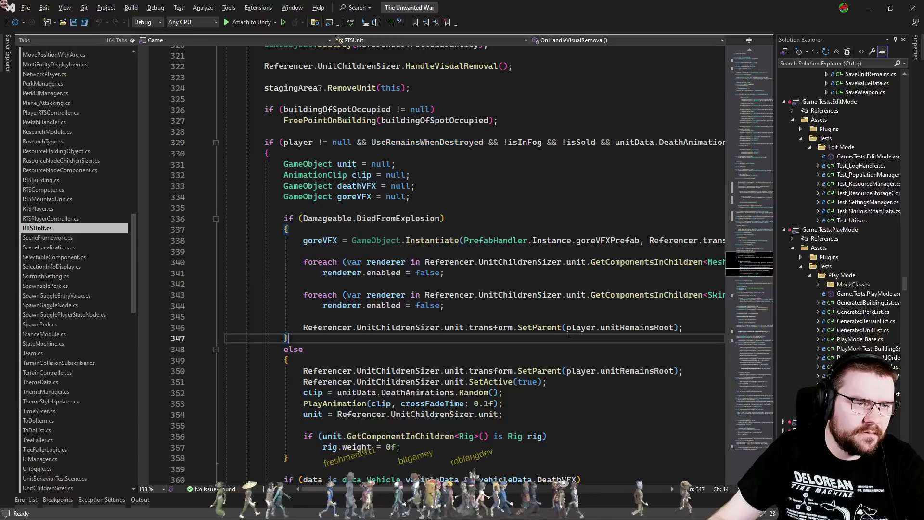
{"action": "key", "text": "ctrl+f"}
{"action": "type", "text": "redn"}
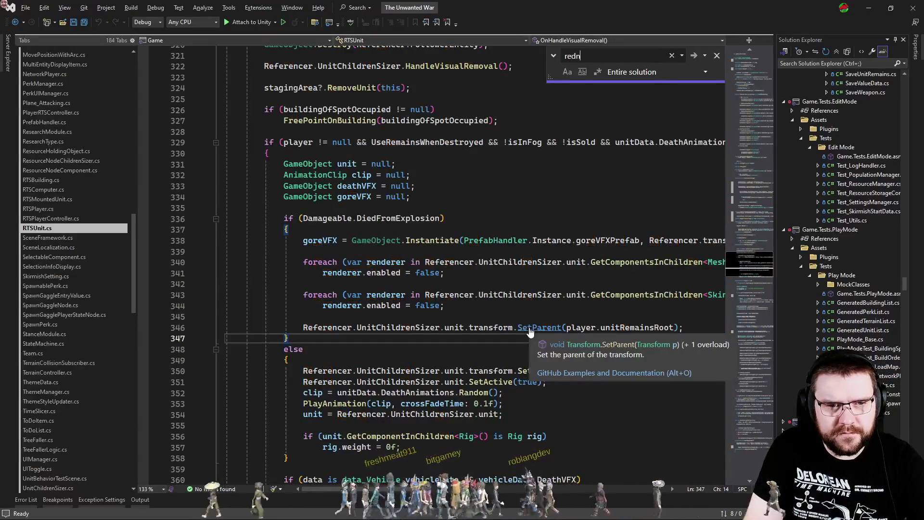
{"action": "key", "text": "BackSpace"}
{"action": "type", "text": "nderers"}
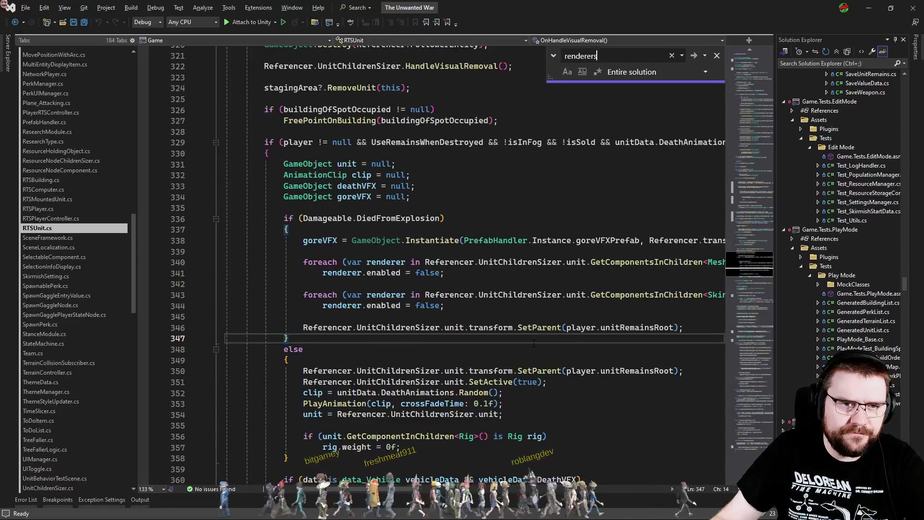
{"action": "key", "text": "ctrl+Tab"}
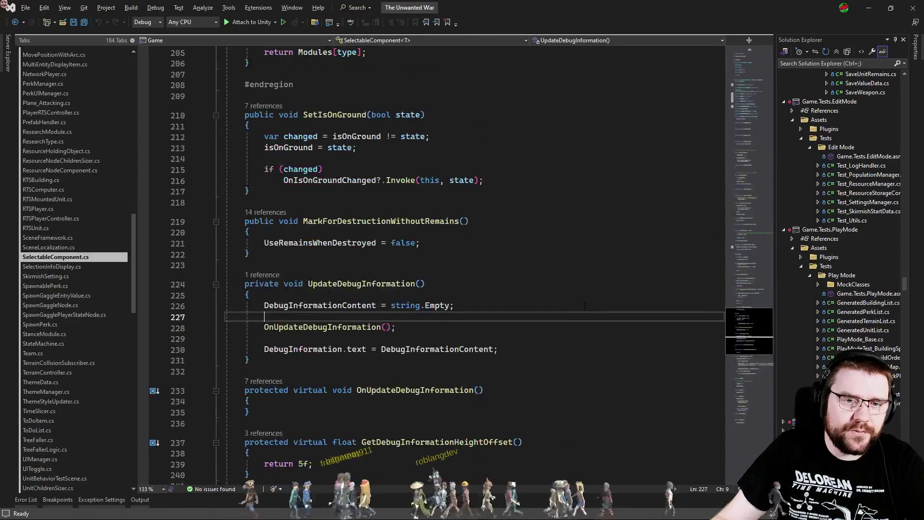
{"action": "key", "text": "ctrl+f"}
{"action": "type", "text": "renderer"}
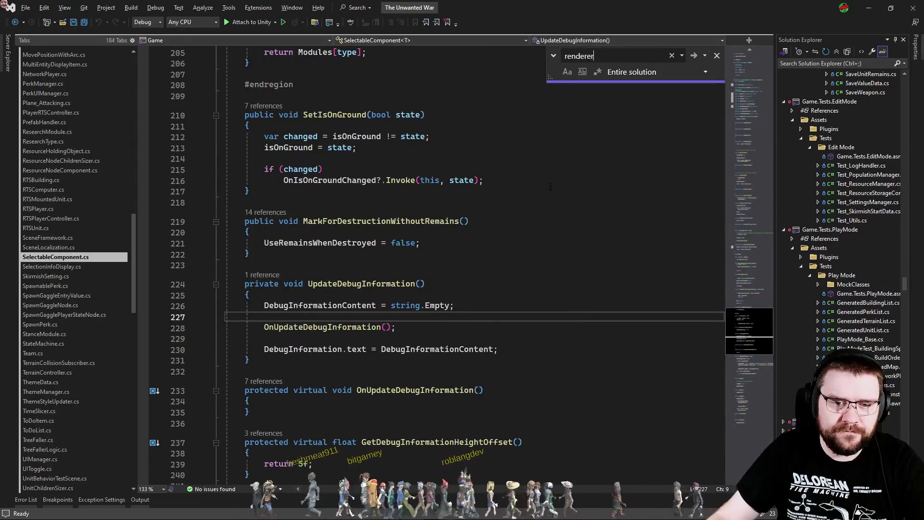
{"action": "key", "text": "Escape"}
Step: Browse InteractableComponent.cs, then open InteractableReferencer.cs at the RenderersForFogOfWar field on line 13
{"action": "left_click", "coordinate": [758, 102]}
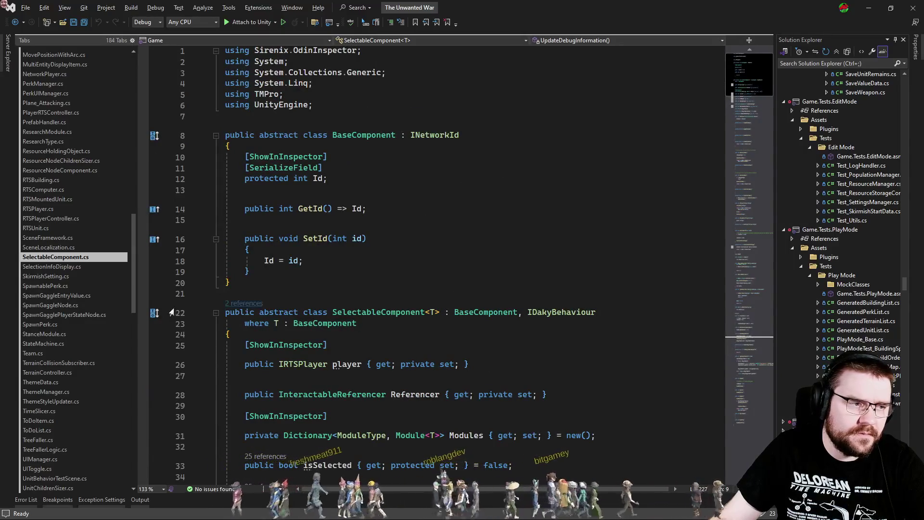
{"action": "scroll", "coordinate": [53, 255], "scroll_direction": "up", "scroll_amount": 9}
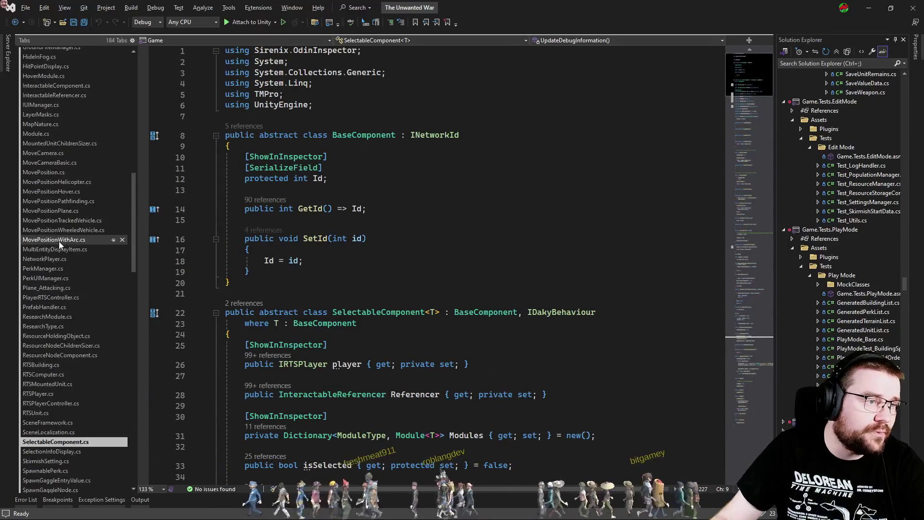
{"action": "left_click", "coordinate": [68, 155]}
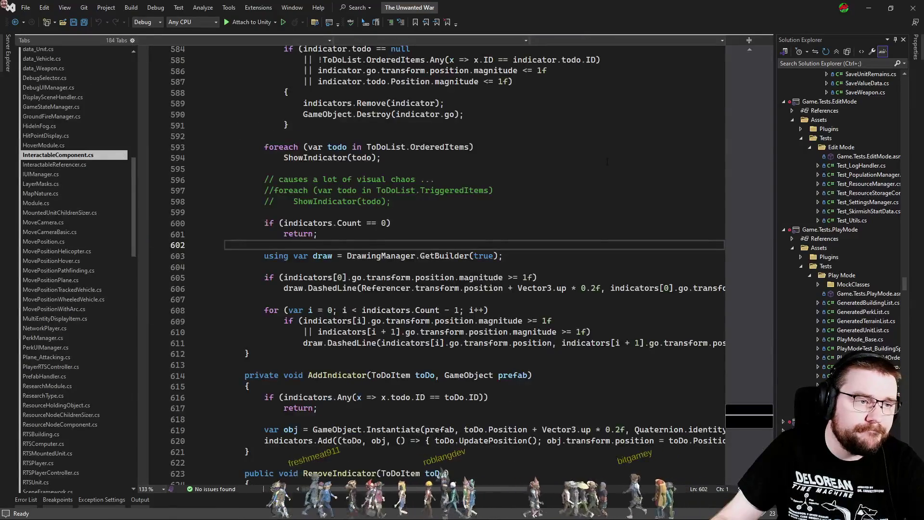
{"action": "scroll", "coordinate": [486, 273], "scroll_direction": "up", "scroll_amount": 20}
{"action": "scroll", "coordinate": [486, 273], "scroll_direction": "down", "scroll_amount": 5}
{"action": "scroll", "coordinate": [486, 275], "scroll_direction": "down", "scroll_amount": 4}
{"action": "scroll", "coordinate": [414, 293], "scroll_direction": "down", "scroll_amount": 4}
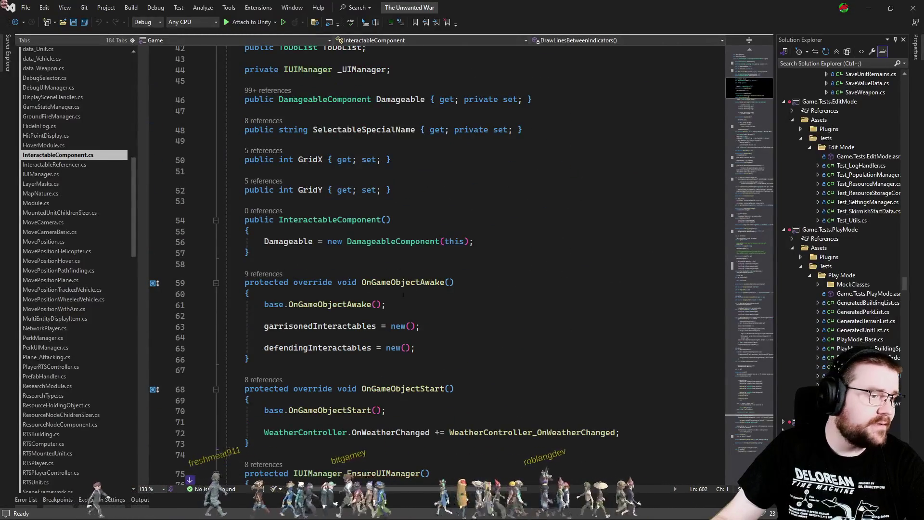
{"action": "left_click", "coordinate": [67, 165]}
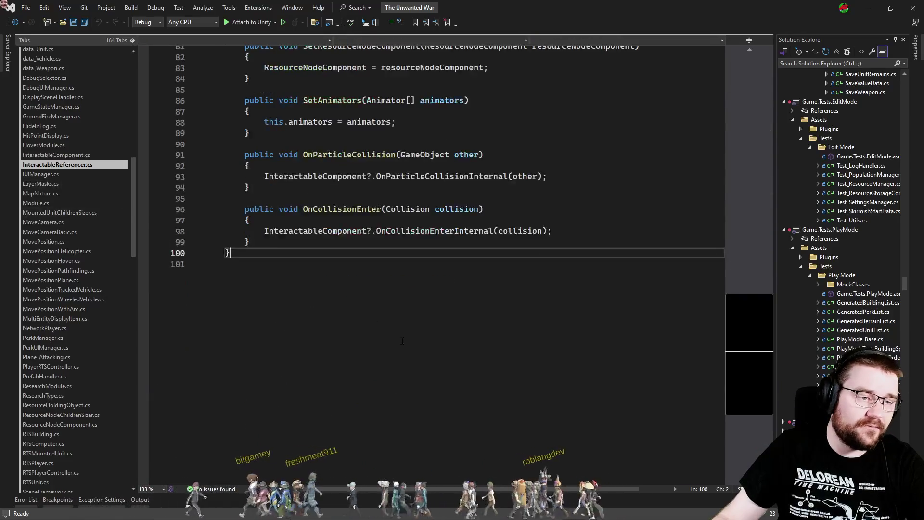
{"action": "mouse_move", "coordinate": [744, 97]}
{"action": "left_mouse_down"}
{"action": "mouse_move", "coordinate": [739, 262]}
{"action": "mouse_move", "coordinate": [760, 118]}
{"action": "left_mouse_up"}
{"action": "left_click", "coordinate": [396, 155]}
{"action": "left_click", "coordinate": [490, 157]}
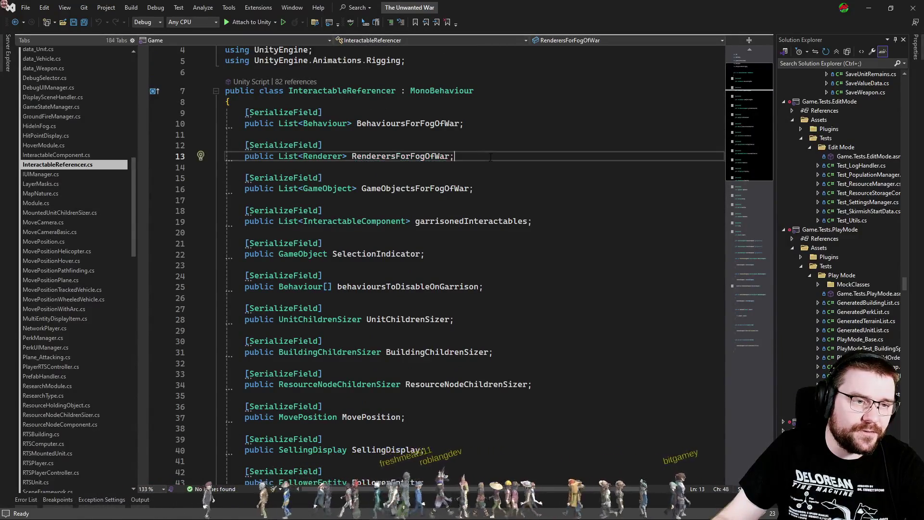
Step: Find all references to RenderersForFogOfWar and visit its uses in InteractableComponent.cs and UnitChildrenSizer.cs
{"action": "double_click", "coordinate": [422, 156]}
{"action": "right_click", "coordinate": [423, 157]}
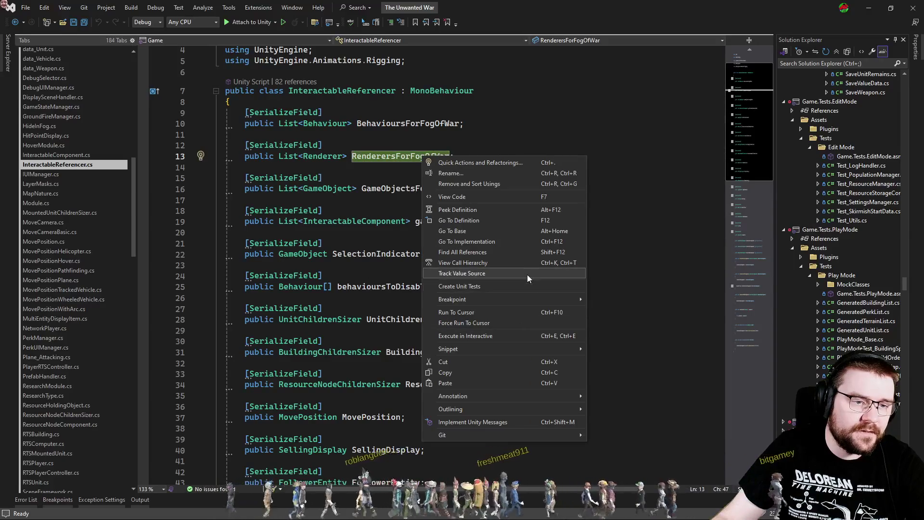
{"action": "left_click", "coordinate": [487, 252]}
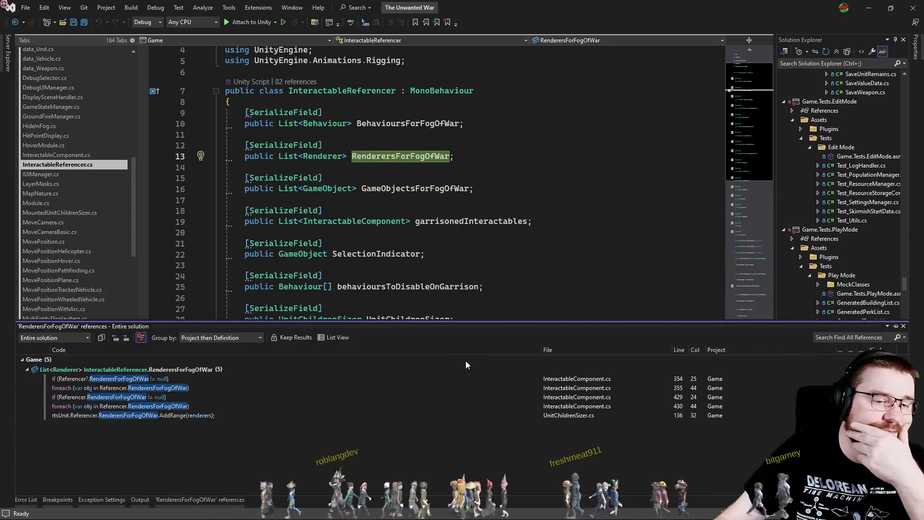
{"action": "double_click", "coordinate": [532, 381]}
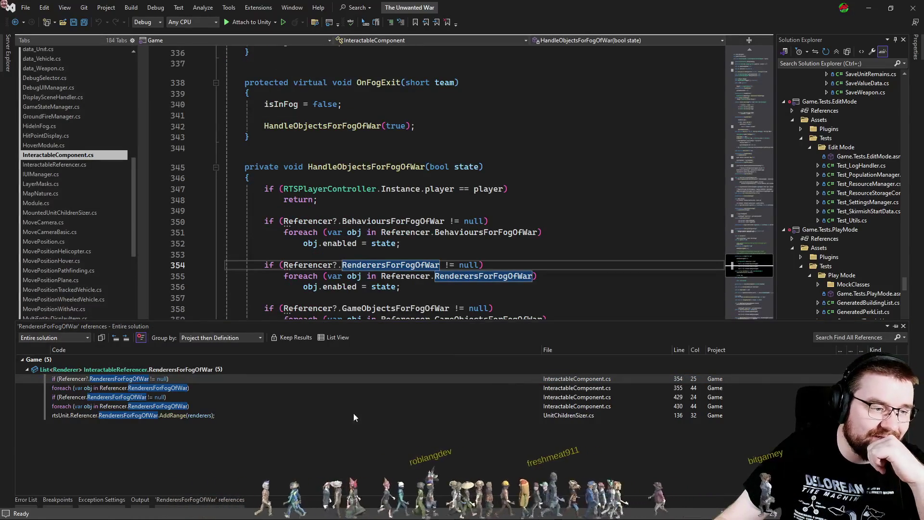
{"action": "double_click", "coordinate": [117, 416]}
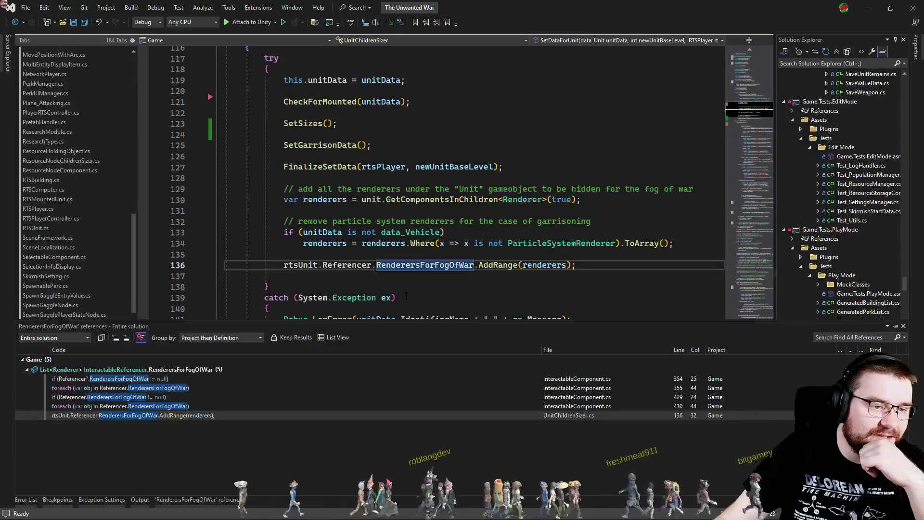
{"action": "double_click", "coordinate": [544, 265]}
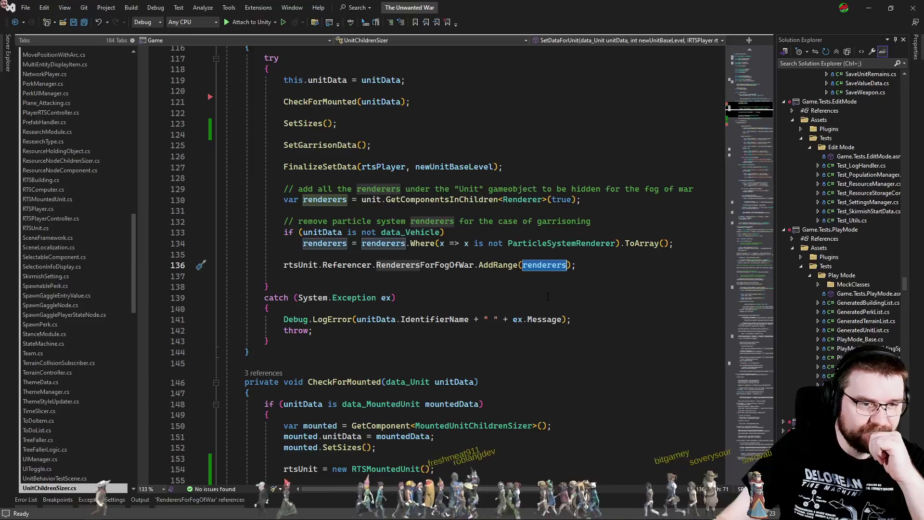
Step: Compare against the Cowboy prefab, check the line 354 reference, and bring up MountedUnitChildrenSizer.cs
{"action": "key", "text": "alt+Tab"}
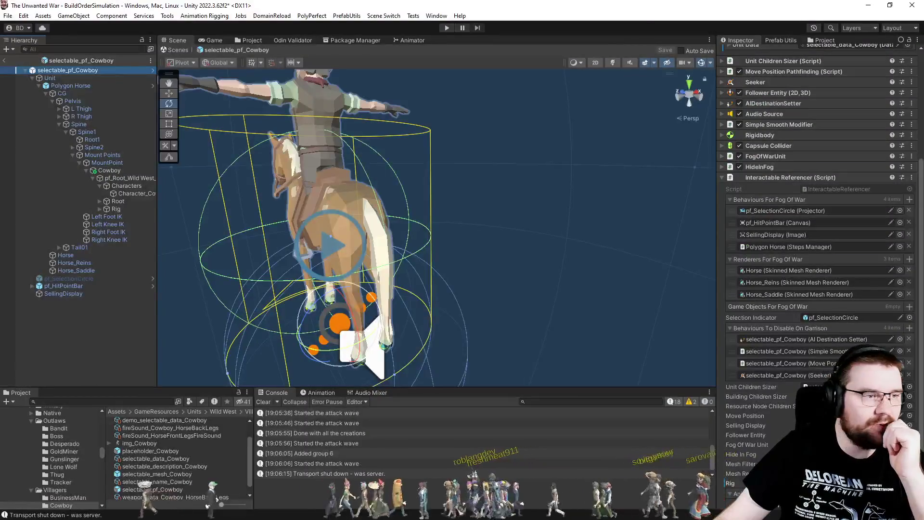
{"action": "key", "text": "alt+Tab"}
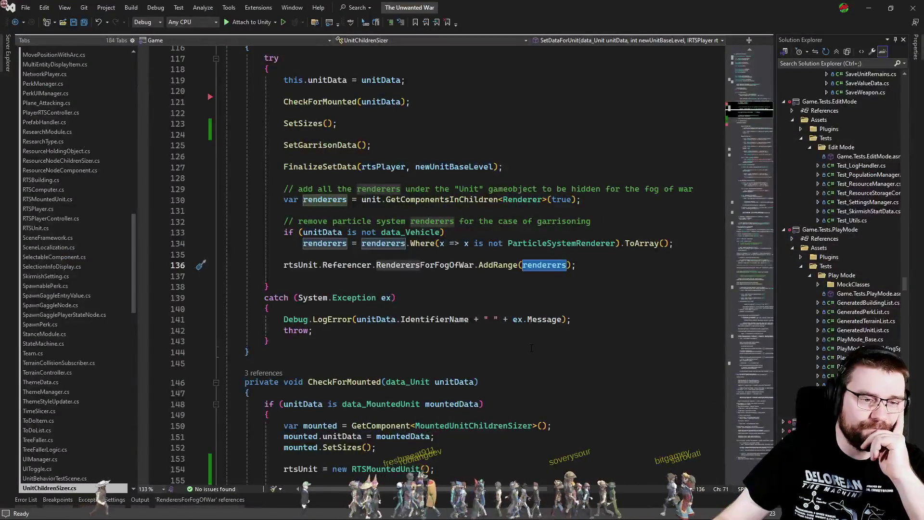
{"action": "left_click", "coordinate": [207, 501]}
{"action": "double_click", "coordinate": [207, 378]}
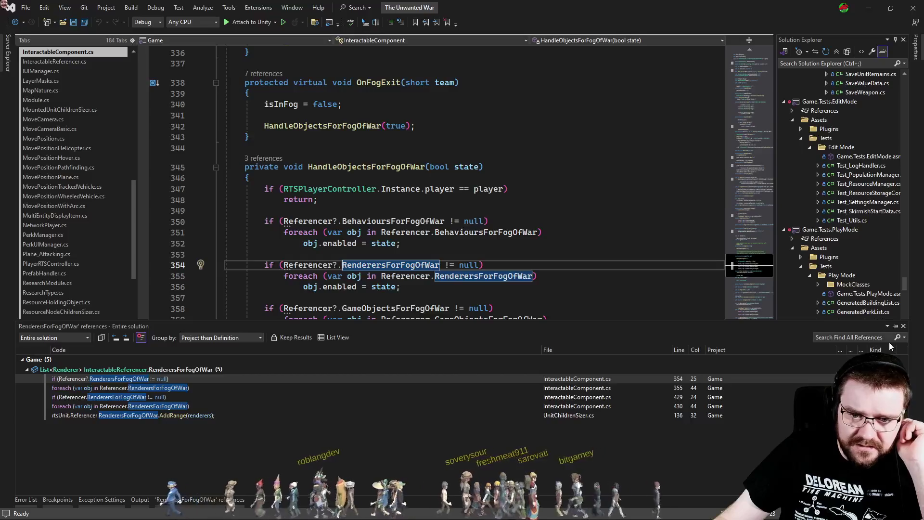
{"action": "left_click", "coordinate": [904, 327]}
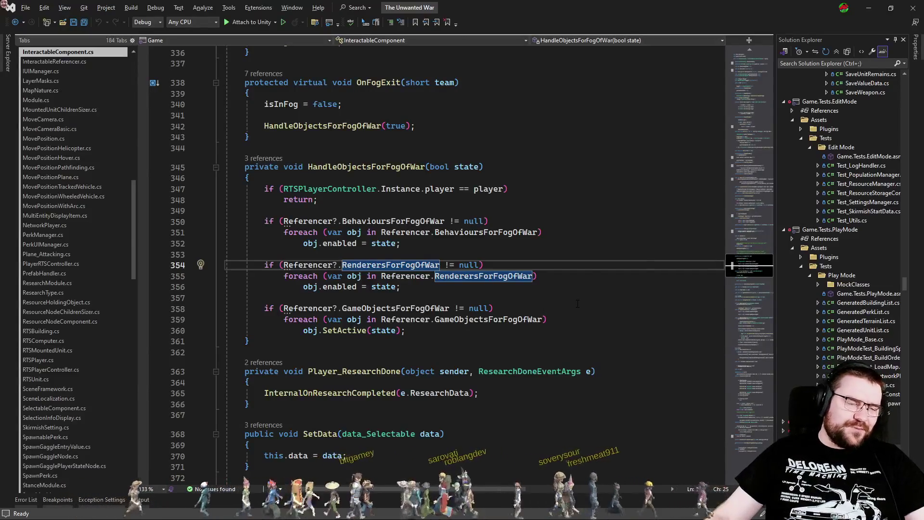
{"action": "key", "text": "alt+Tab"}
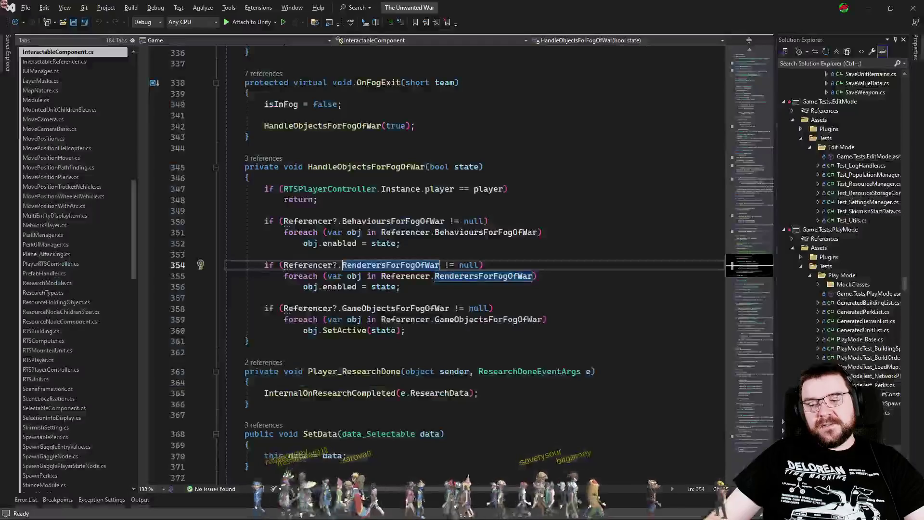
{"action": "left_click", "coordinate": [380, 298]}
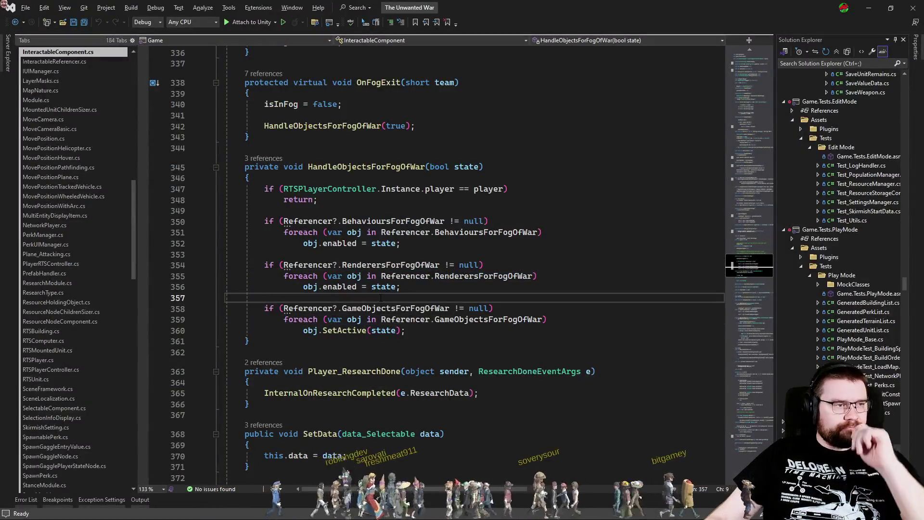
{"action": "left_click", "coordinate": [73, 109]}
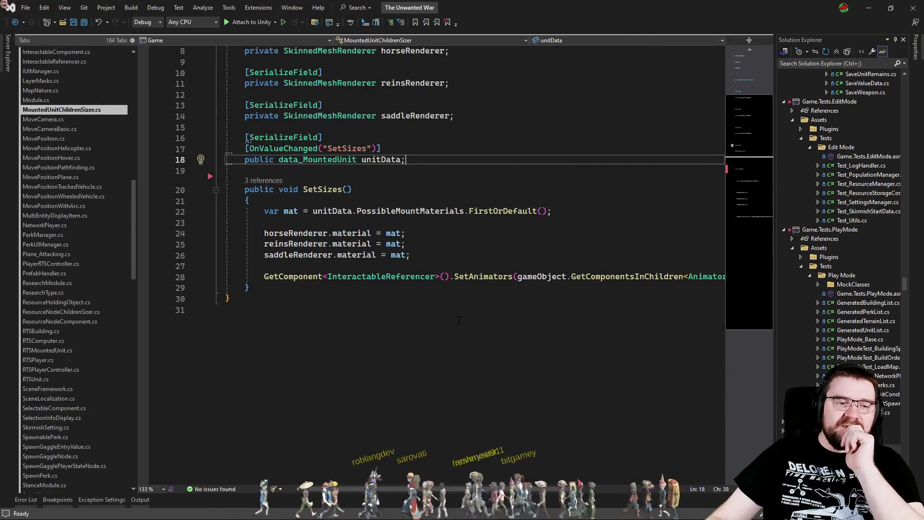
Step: Replace FirstOrDefault with Random on line 22 so SetSizes picks a random mount material
{"action": "left_click", "coordinate": [432, 235]}
{"action": "mouse_move", "coordinate": [456, 489]}
{"action": "left_mouse_down"}
{"action": "mouse_move", "coordinate": [548, 488]}
{"action": "mouse_move", "coordinate": [317, 496]}
{"action": "left_mouse_up"}
{"action": "scroll", "coordinate": [456, 398], "scroll_direction": "up", "scroll_amount": 2}
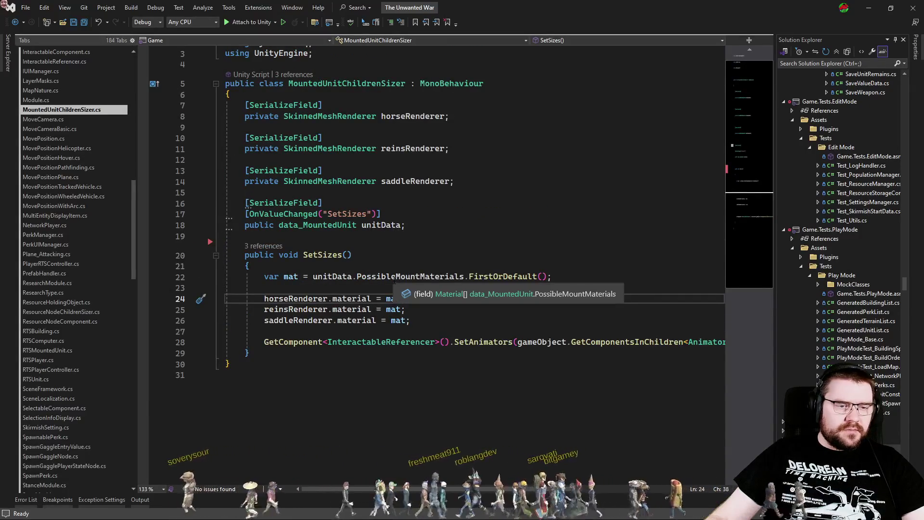
{"action": "key", "text": "Down"}
{"action": "double_click", "coordinate": [486, 277]}
{"action": "type", "text": "ran"}
{"action": "key", "text": "Tab"}
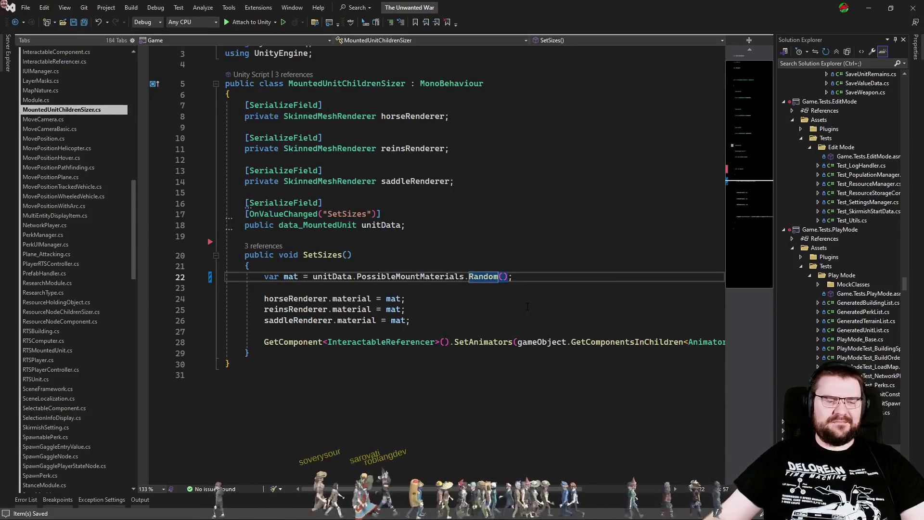
Step: Drop the unused System.Linq import, save, let Unity reimport, and go to InteractableComponent.cs
{"action": "scroll", "coordinate": [527, 306], "scroll_direction": "up", "scroll_amount": 1}
{"action": "left_click", "coordinate": [523, 303]}
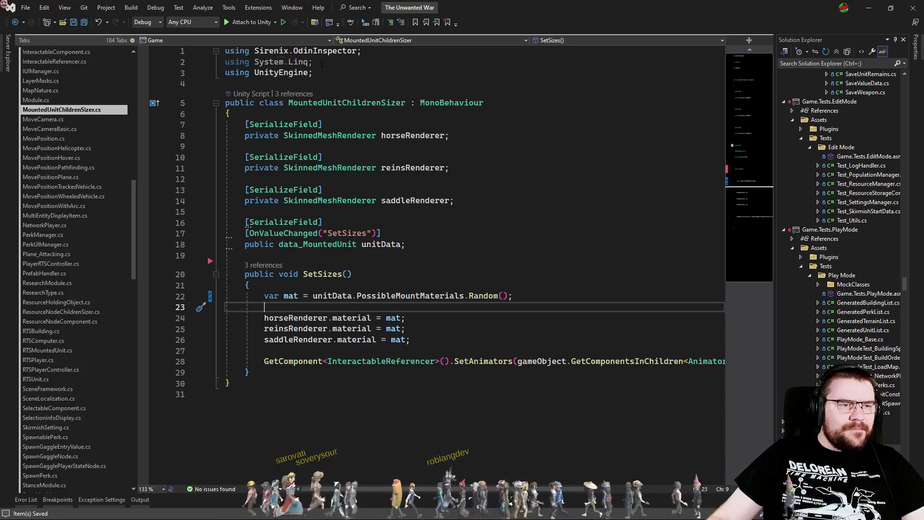
{"action": "key", "text": "ctrl+s"}
{"action": "left_click", "coordinate": [510, 245]}
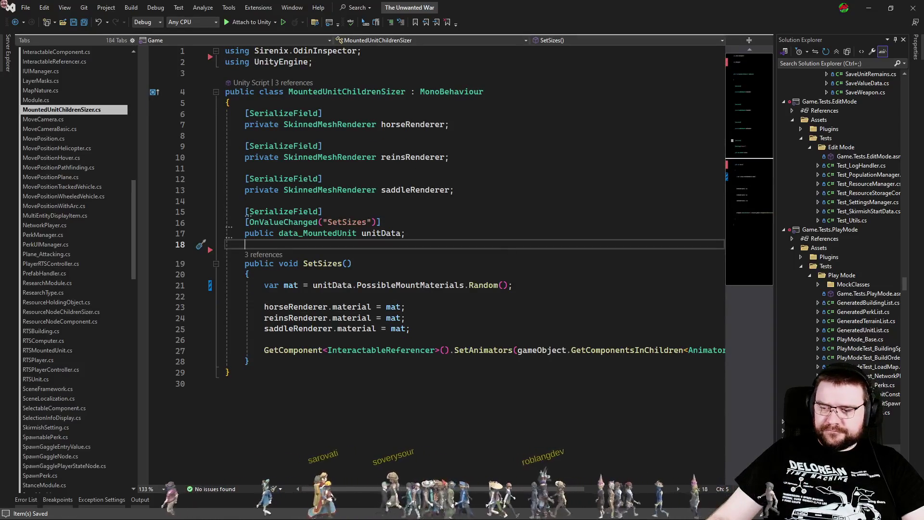
{"action": "key", "text": "alt+Tab"}
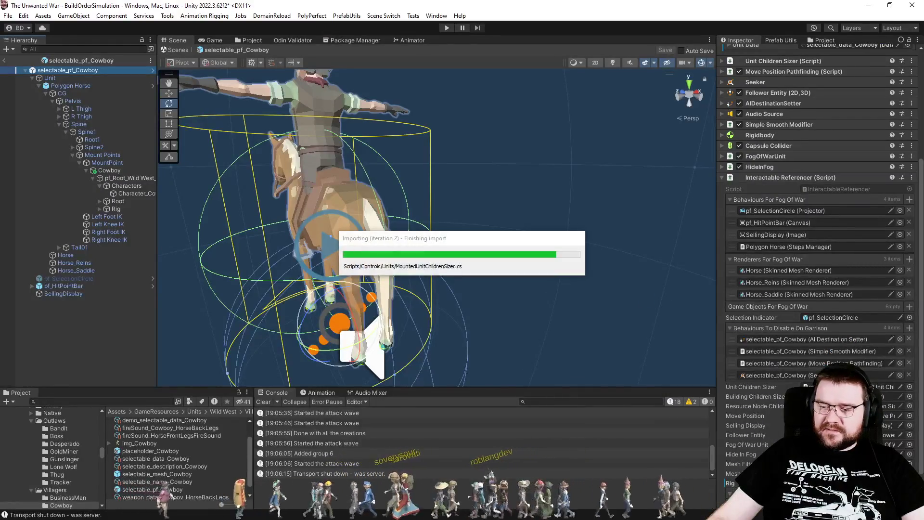
{"action": "key", "text": "alt+Tab"}
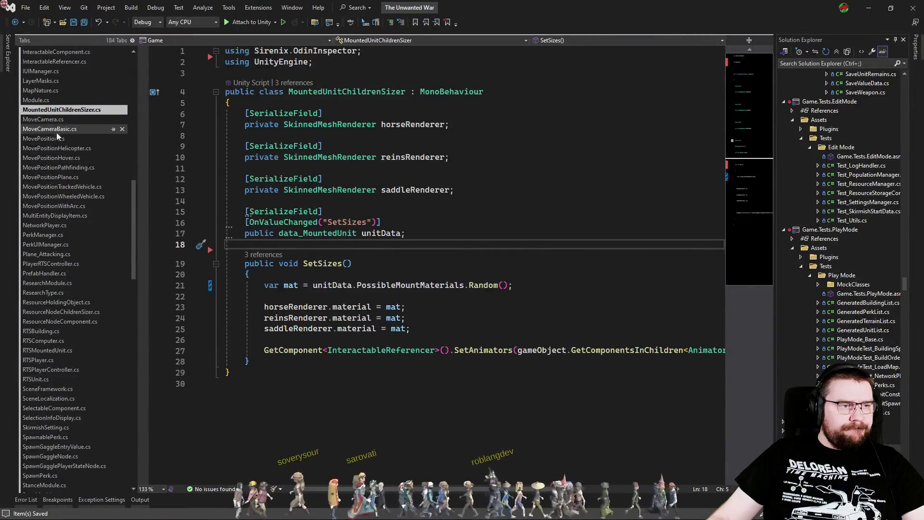
{"action": "left_click", "coordinate": [56, 51]}
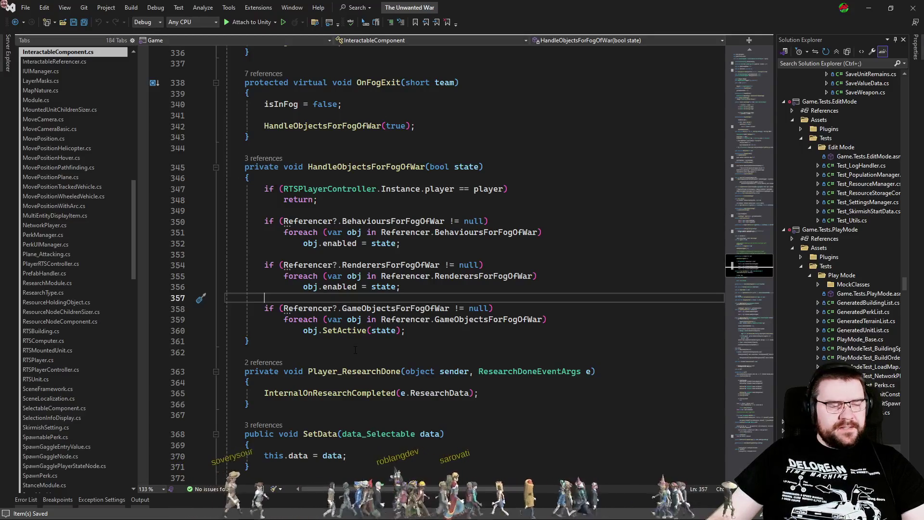
{"action": "left_click", "coordinate": [355, 350]}
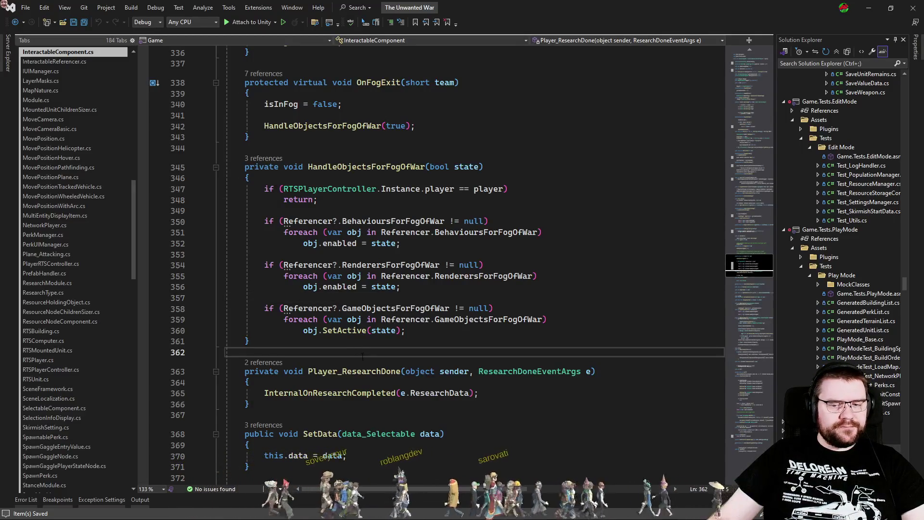
{"action": "scroll", "coordinate": [362, 356], "scroll_direction": "down", "scroll_amount": 4}
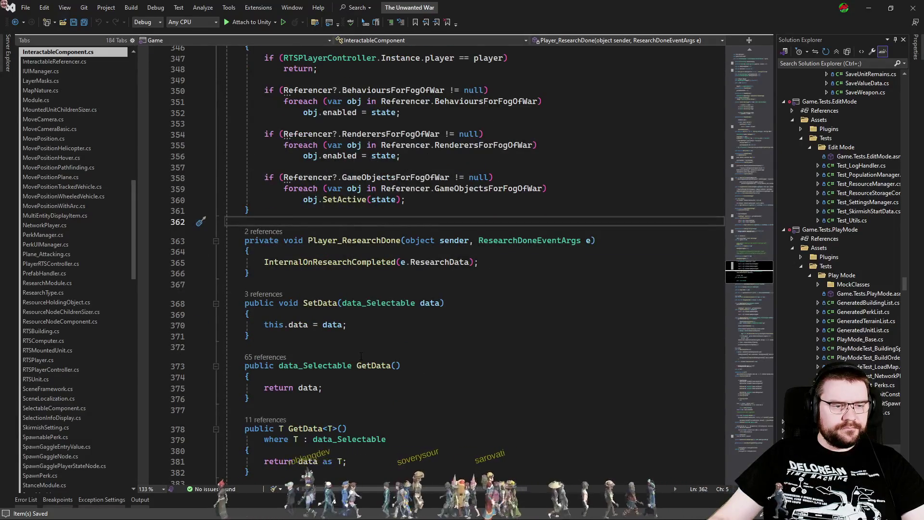
{"action": "scroll", "coordinate": [361, 356], "scroll_direction": "down", "scroll_amount": 7}
{"action": "scroll", "coordinate": [360, 356], "scroll_direction": "down", "scroll_amount": 5}
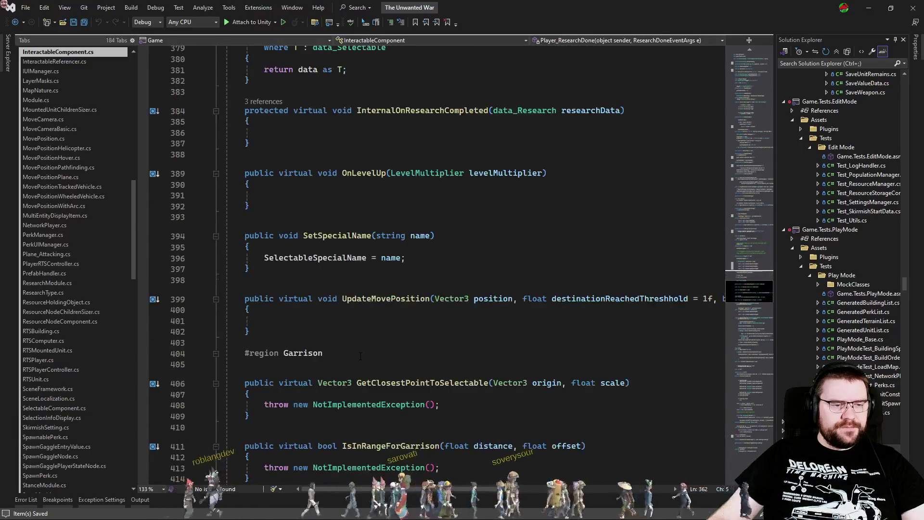
{"action": "scroll", "coordinate": [360, 356], "scroll_direction": "down", "scroll_amount": 9}
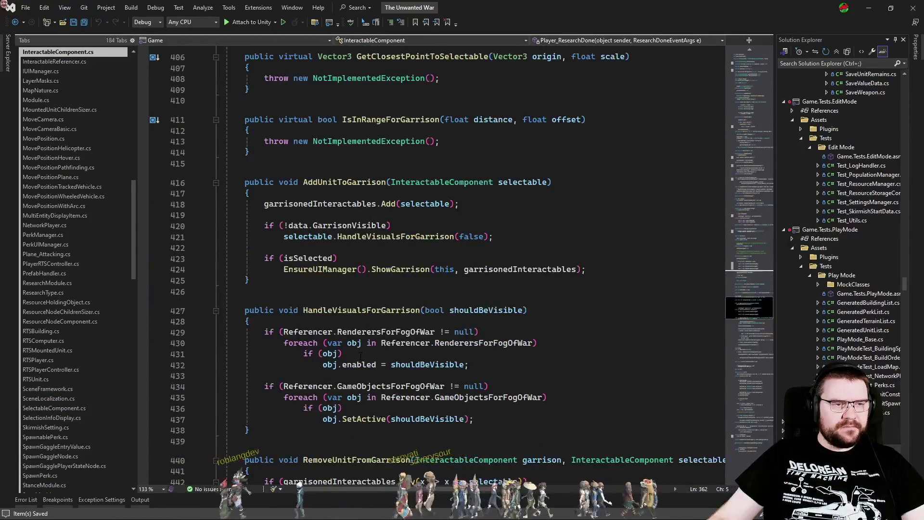
{"action": "scroll", "coordinate": [361, 356], "scroll_direction": "up", "scroll_amount": 5}
{"action": "left_click", "coordinate": [410, 362]}
{"action": "key", "text": "shift+Up"}
{"action": "key", "text": "shift+Up"}
{"action": "key", "text": "shift+Up"}
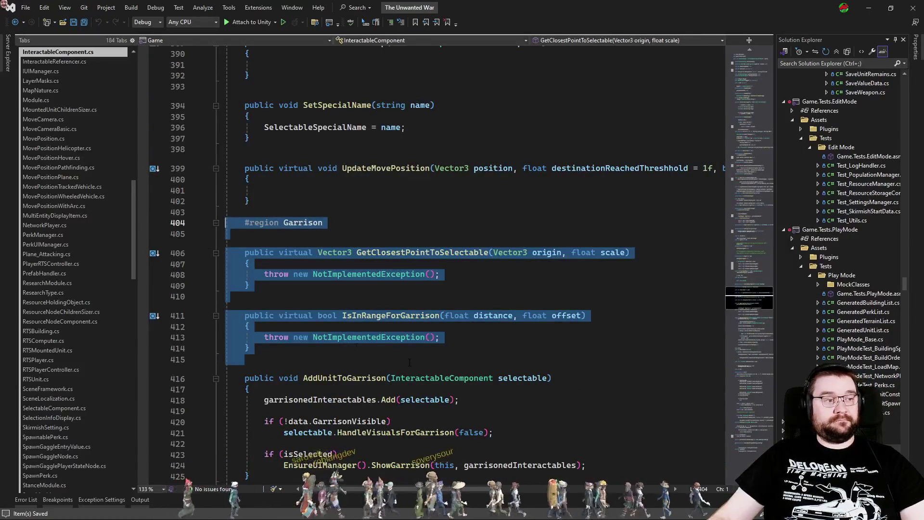
{"action": "left_click", "coordinate": [409, 362]}
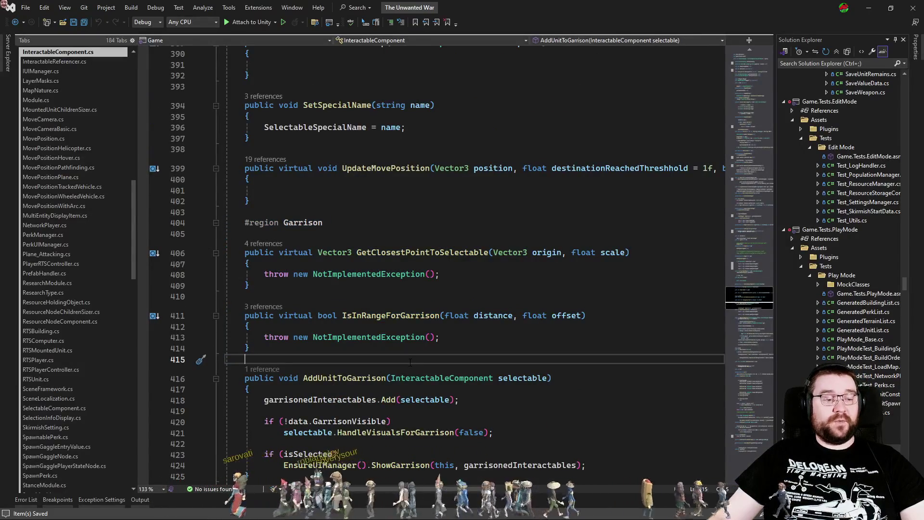
{"action": "scroll", "coordinate": [410, 362], "scroll_direction": "up", "scroll_amount": 16}
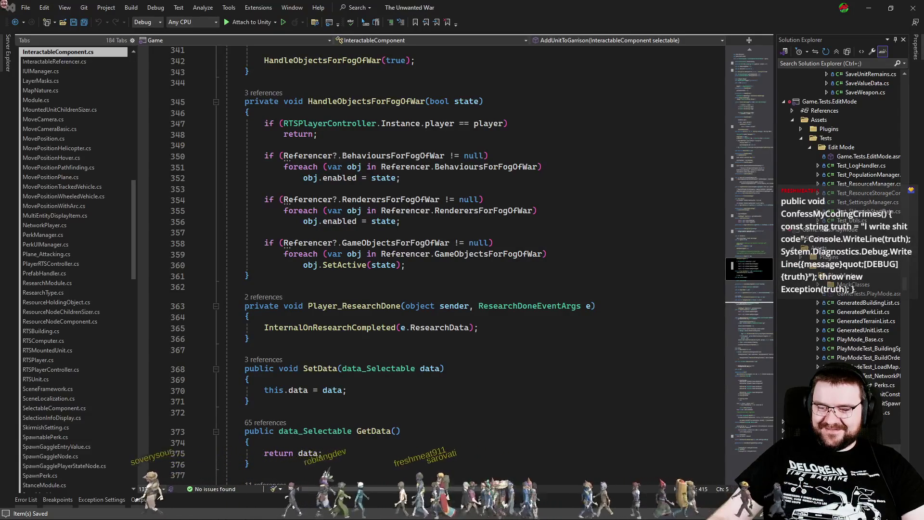
{"action": "left_click", "coordinate": [545, 412]}
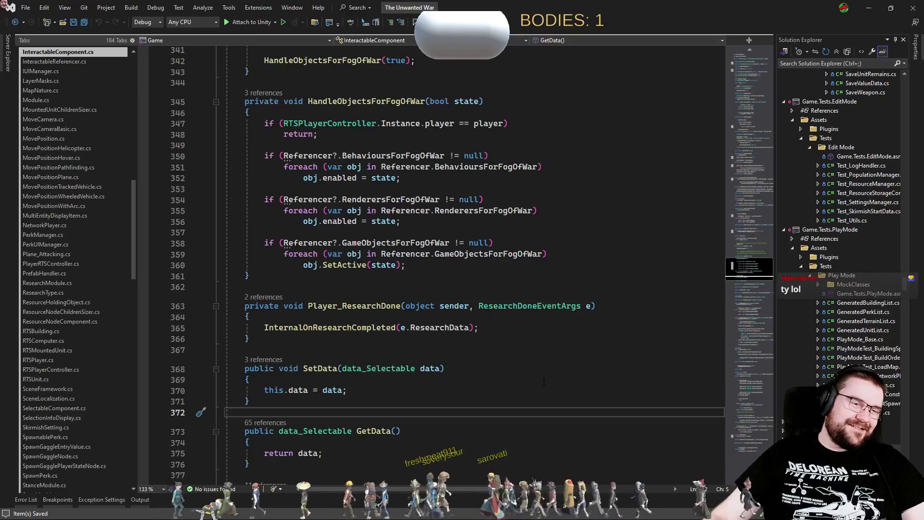
{"action": "left_click", "coordinate": [523, 345]}
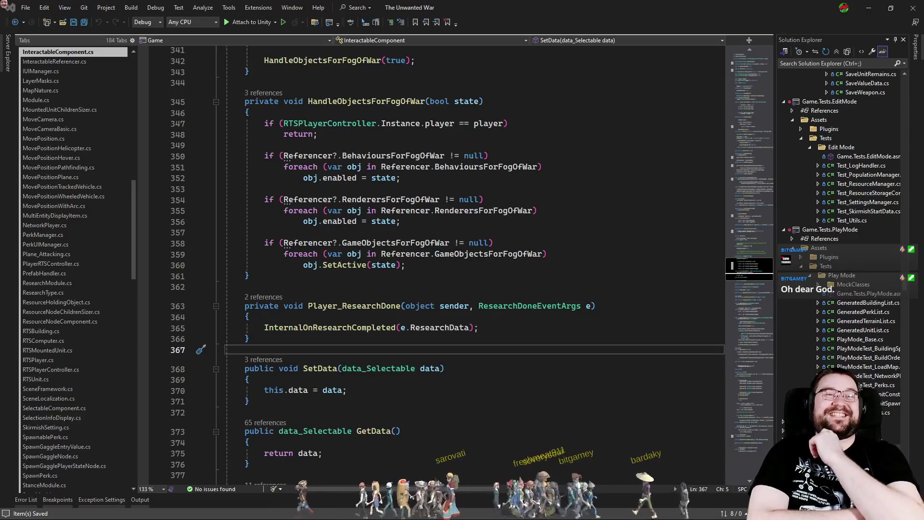
{"action": "left_click", "coordinate": [552, 328]}
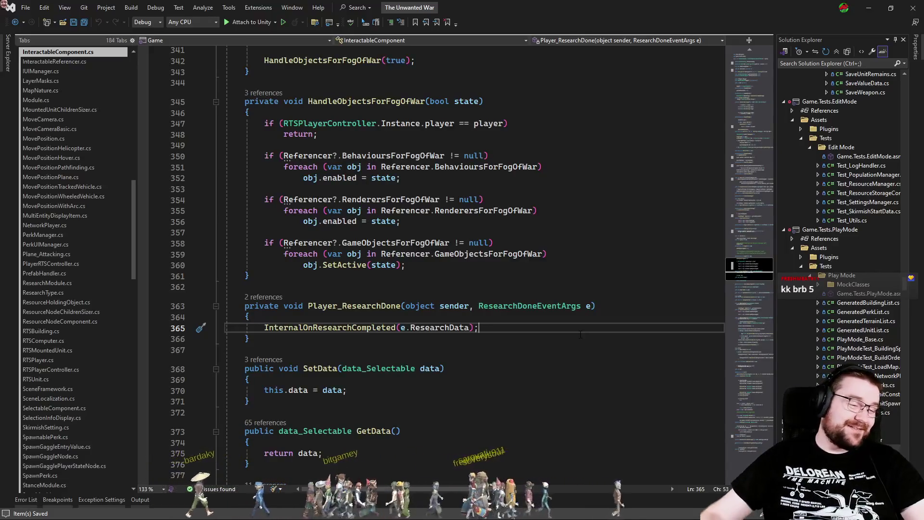
{"action": "scroll", "coordinate": [515, 326], "scroll_direction": "up", "scroll_amount": 2}
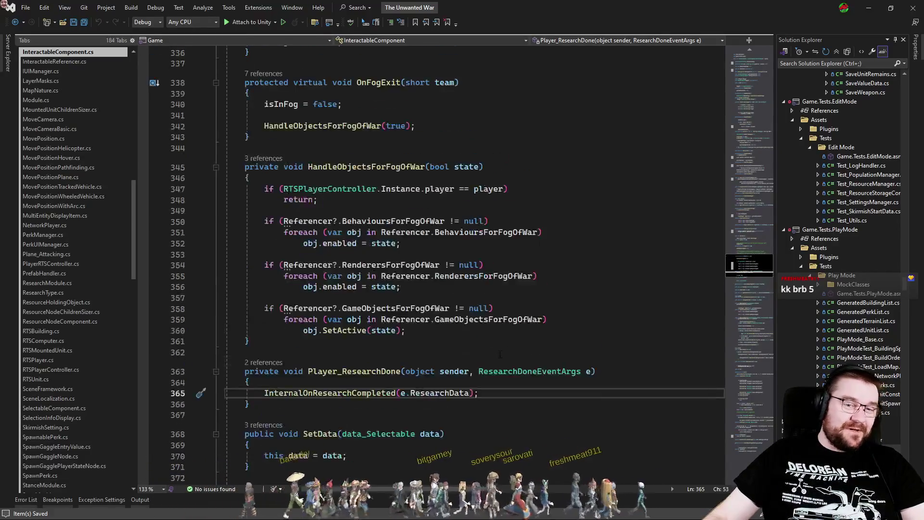
Step: Collapse the Defence region of InteractableComponent
{"action": "mouse_move", "coordinate": [738, 272]}
{"action": "left_mouse_down"}
{"action": "mouse_move", "coordinate": [749, 279]}
{"action": "mouse_move", "coordinate": [748, 310]}
{"action": "left_mouse_up"}
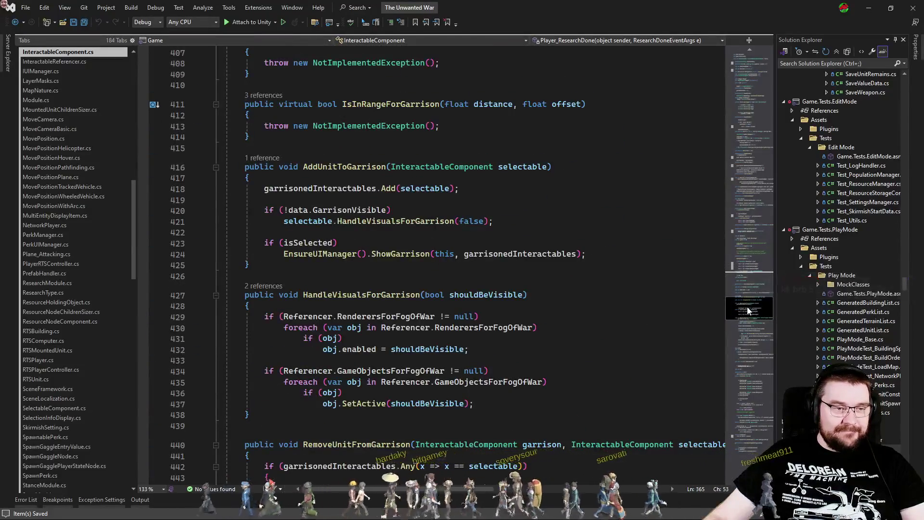
{"action": "left_click", "coordinate": [568, 306]}
{"action": "scroll", "coordinate": [568, 308], "scroll_direction": "down", "scroll_amount": 5}
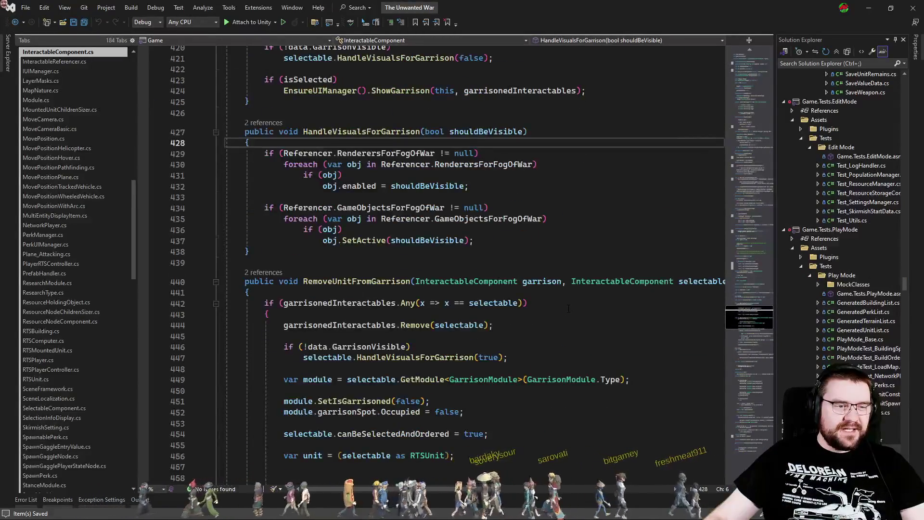
{"action": "scroll", "coordinate": [568, 308], "scroll_direction": "down", "scroll_amount": 20}
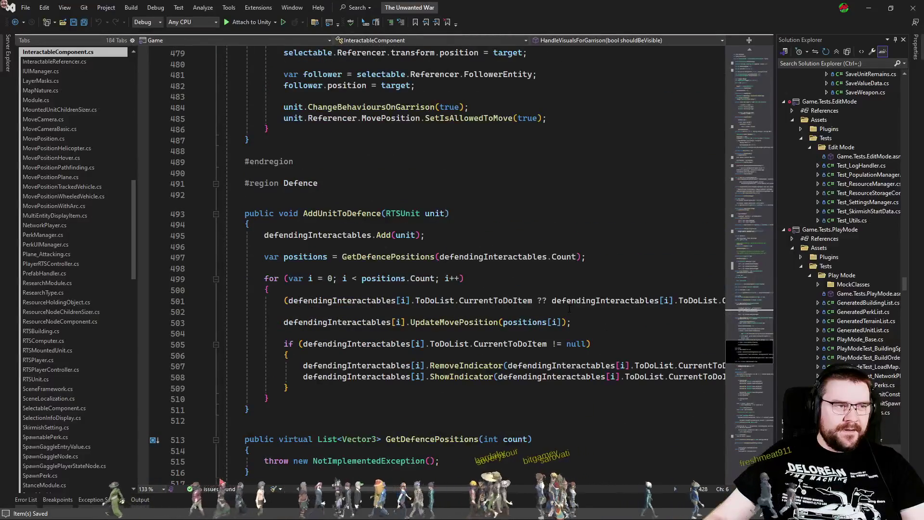
{"action": "scroll", "coordinate": [568, 308], "scroll_direction": "down", "scroll_amount": 6}
{"action": "scroll", "coordinate": [569, 310], "scroll_direction": "up", "scroll_amount": 6}
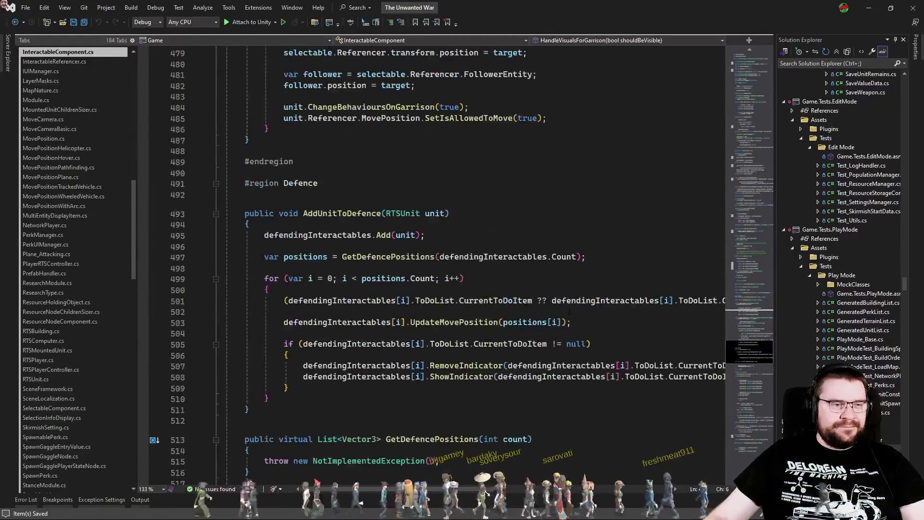
{"action": "left_click", "coordinate": [216, 183]}
{"action": "left_click", "coordinate": [289, 257]}
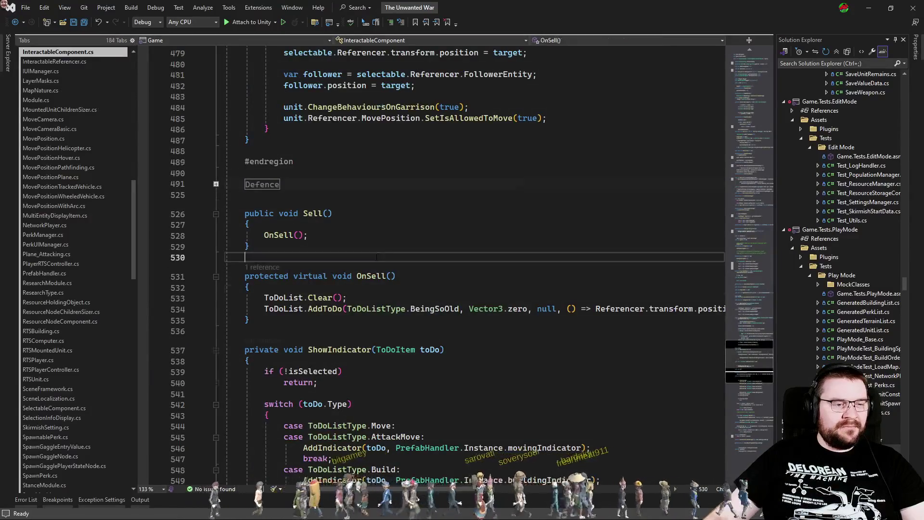
Step: Collapse the Garrison region and return up to HandleObjectsForFogOfWar
{"action": "scroll", "coordinate": [288, 257], "scroll_direction": "up", "scroll_amount": 12}
{"action": "scroll", "coordinate": [203, 283], "scroll_direction": "up", "scroll_amount": 19}
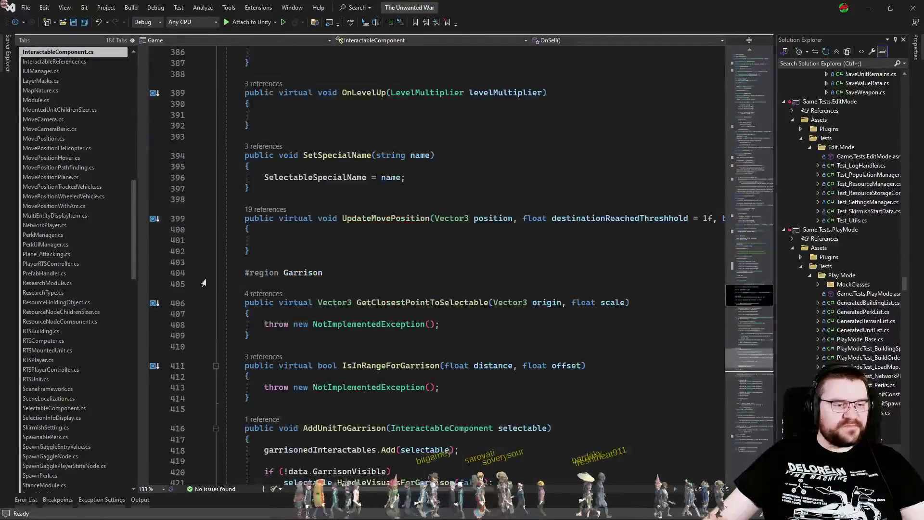
{"action": "left_click", "coordinate": [216, 272]}
{"action": "scroll", "coordinate": [373, 345], "scroll_direction": "up", "scroll_amount": 15}
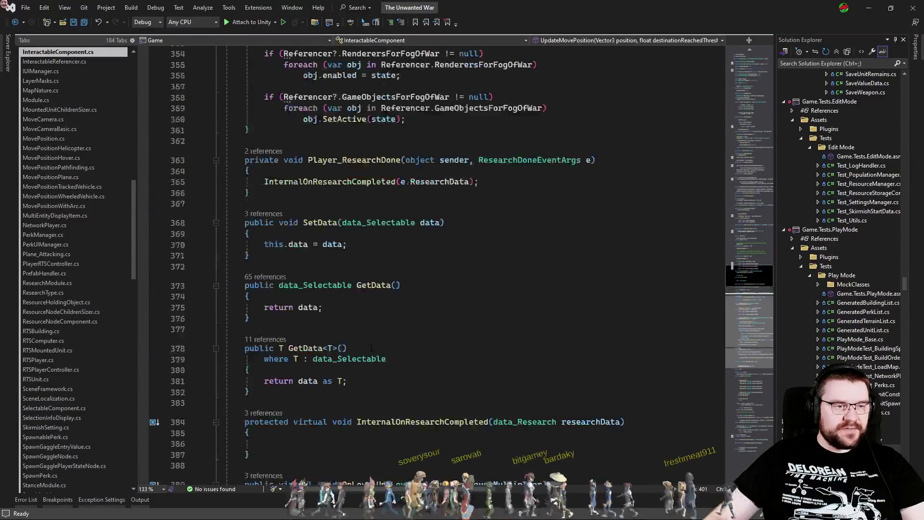
{"action": "scroll", "coordinate": [374, 345], "scroll_direction": "up", "scroll_amount": 2}
{"action": "left_click", "coordinate": [265, 293]}
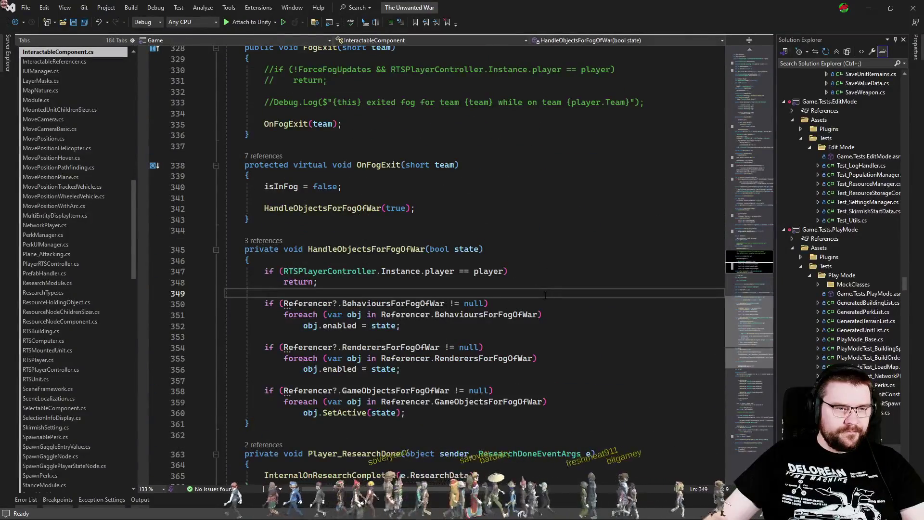
{"action": "scroll", "coordinate": [540, 295], "scroll_direction": "up", "scroll_amount": 7}
{"action": "scroll", "coordinate": [540, 294], "scroll_direction": "up", "scroll_amount": 20}
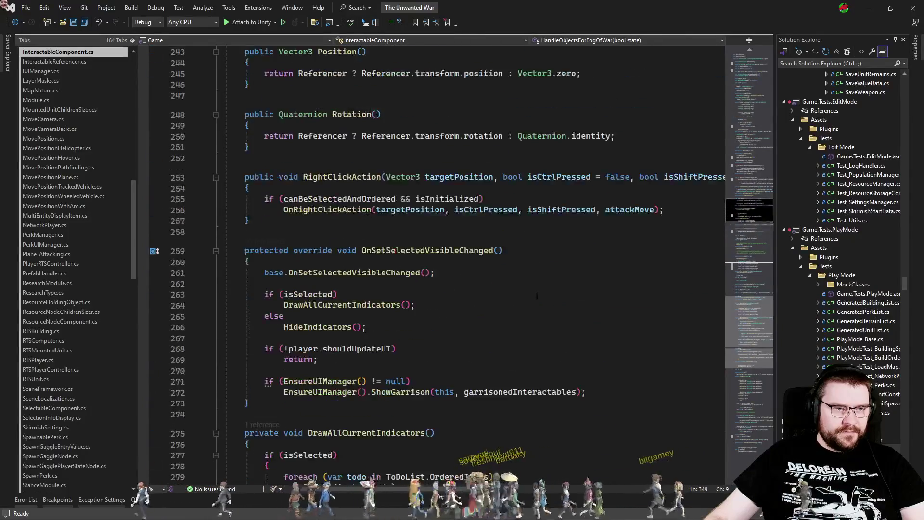
{"action": "key", "text": "ctrl+f"}
Step: Search the entire solution for 'removal' and locate OnHandleVisualRemoval
{"action": "type", "text": "removal"}
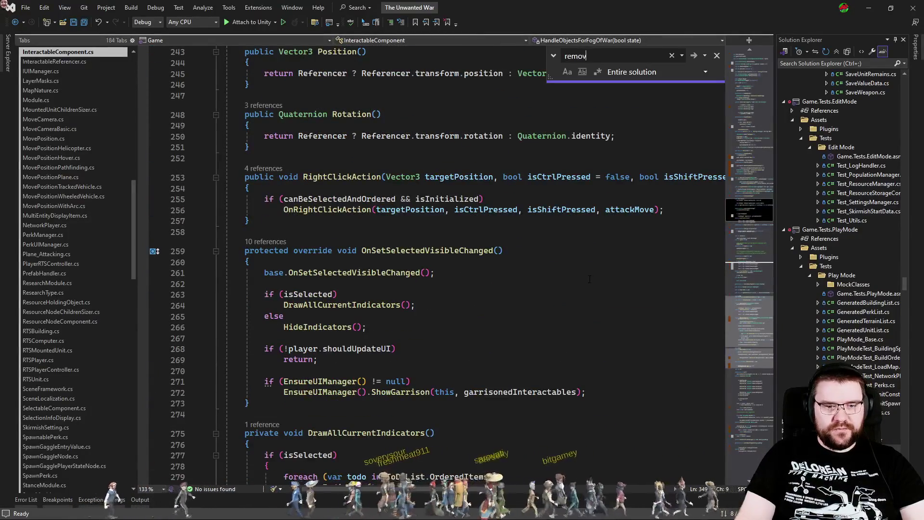
{"action": "scroll", "coordinate": [660, 246], "scroll_direction": "up", "scroll_amount": 20}
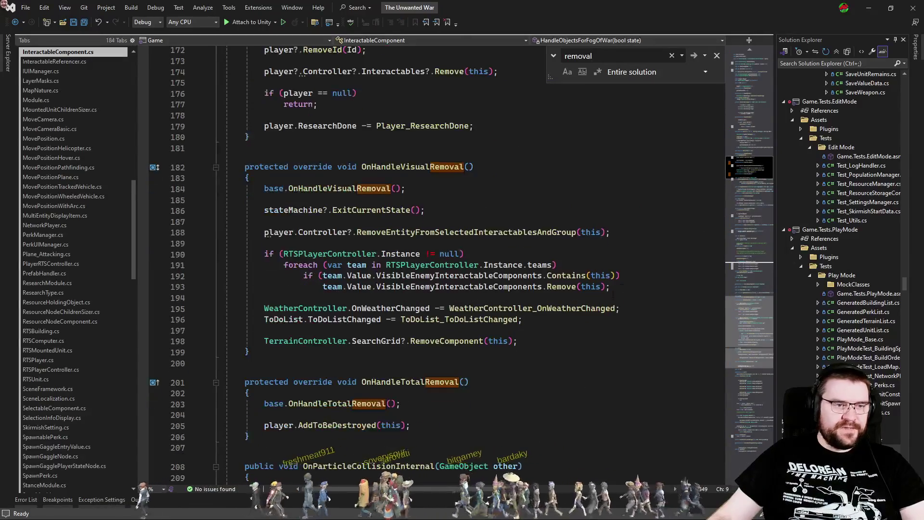
{"action": "left_click", "coordinate": [505, 319]}
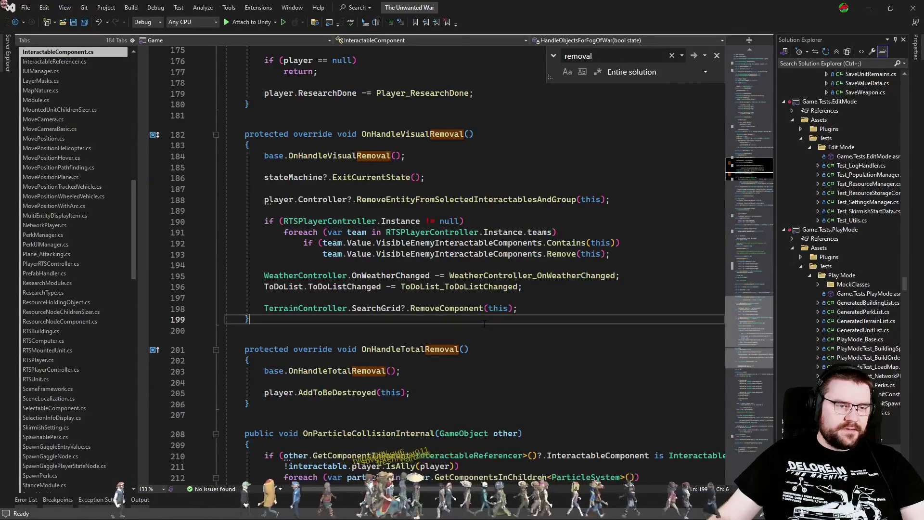
{"action": "scroll", "coordinate": [484, 324], "scroll_direction": "down", "scroll_amount": 3}
Step: Inspect the AddToBeDestroyed definition in RTSPlayer, then close it
{"action": "double_click", "coordinate": [316, 296]}
{"action": "key", "text": "F12"}
{"action": "key", "text": "ctrl+minus"}
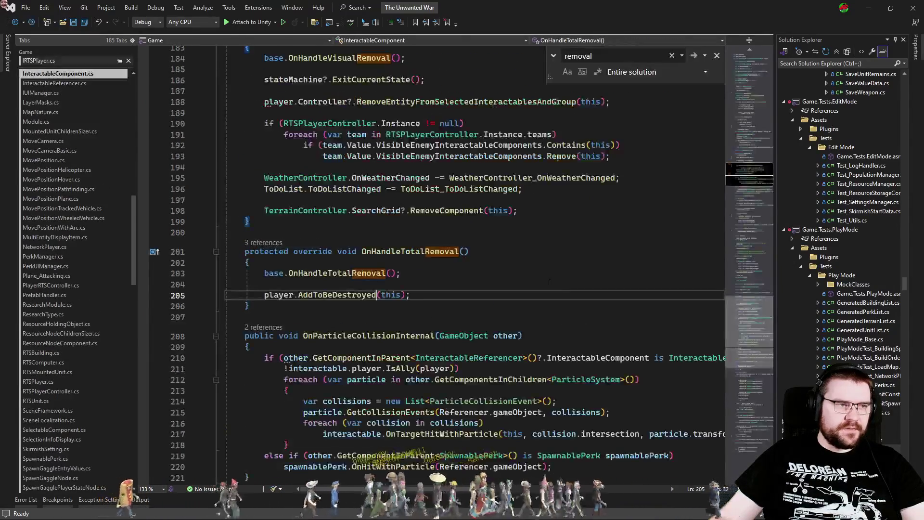
{"action": "key", "text": "F12"}
{"action": "key", "text": "ctrl+F4"}
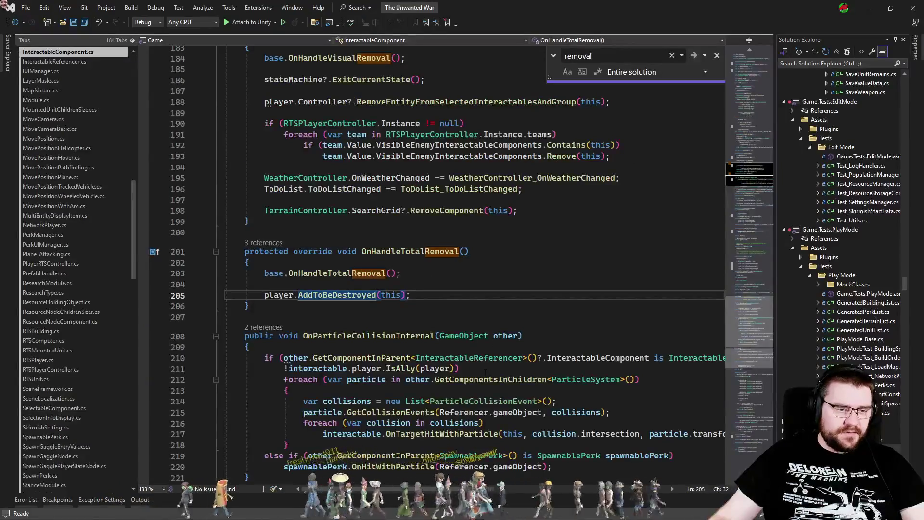
Step: Check the OnHandleTotalRemoval line, dismiss the search, and switch to RTSUnit.cs
{"action": "scroll", "coordinate": [492, 312], "scroll_direction": "up", "scroll_amount": 2}
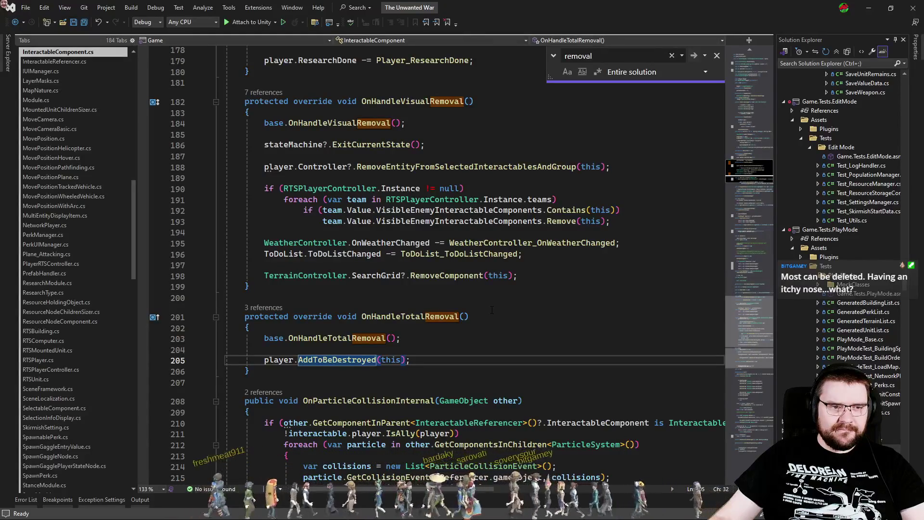
{"action": "left_click", "coordinate": [491, 315]}
{"action": "key", "text": "Escape"}
{"action": "key", "text": "ctrl+Tab"}
{"action": "key", "text": "ctrl+Tab"}
{"action": "key", "text": "ctrl+Tab"}
{"action": "key", "text": "ctrl+Tab"}
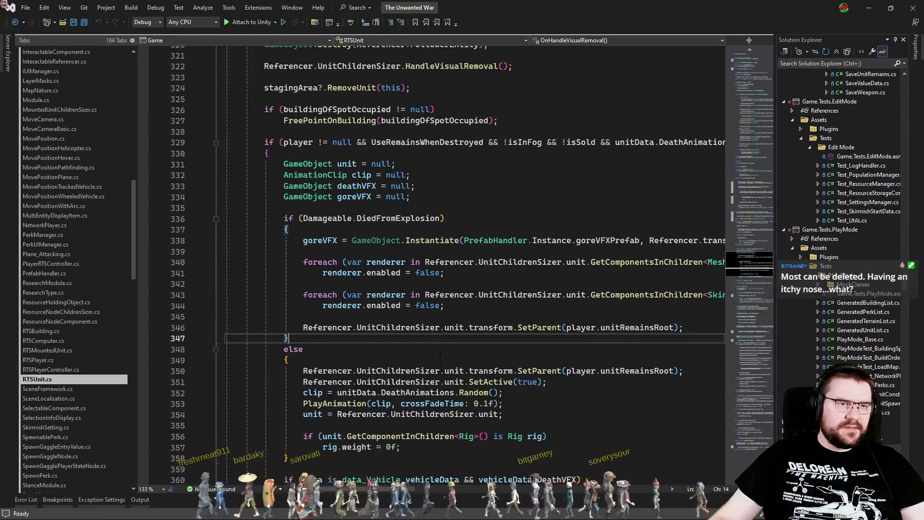
Step: Search RTSUnit.cs for 'removal' and scan its removal overrides
{"action": "scroll", "coordinate": [440, 354], "scroll_direction": "up", "scroll_amount": 4}
{"action": "key", "text": "ctrl+f"}
{"action": "type", "text": "removal"}
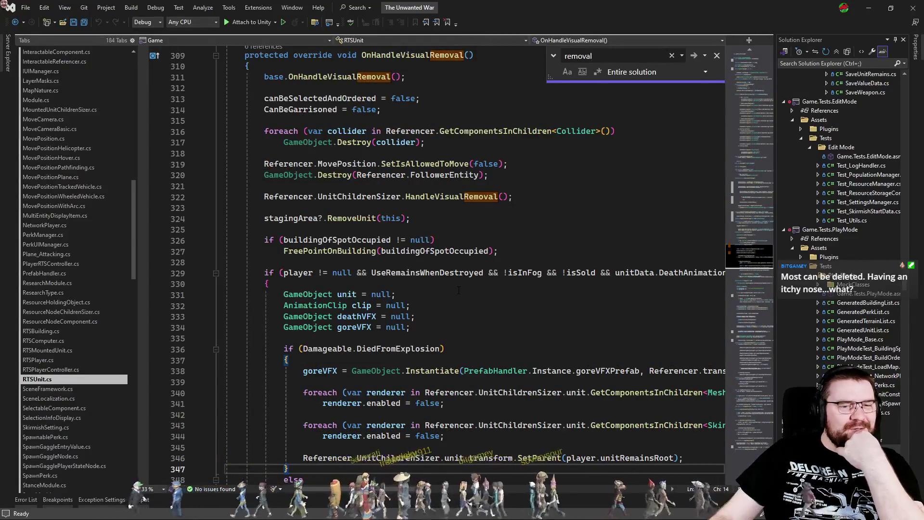
{"action": "scroll", "coordinate": [453, 332], "scroll_direction": "up", "scroll_amount": 4}
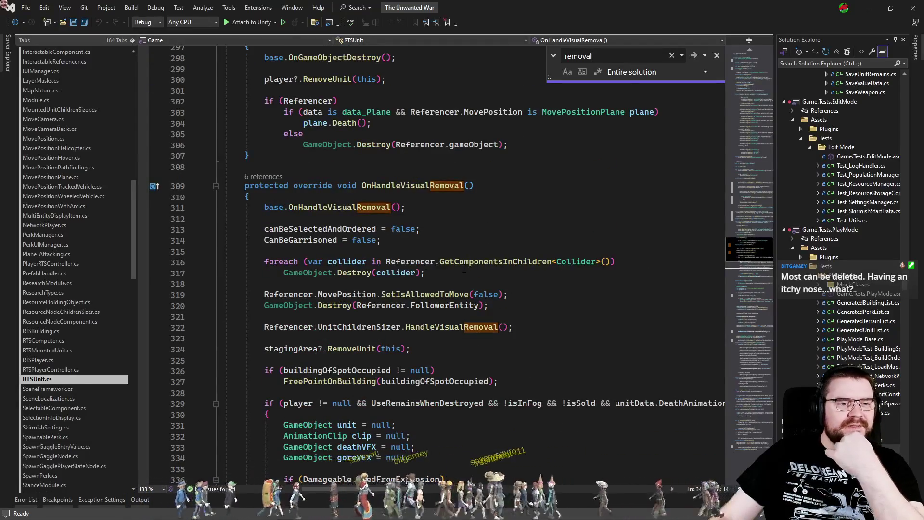
{"action": "scroll", "coordinate": [463, 269], "scroll_direction": "up", "scroll_amount": 5}
{"action": "scroll", "coordinate": [464, 269], "scroll_direction": "down", "scroll_amount": 7}
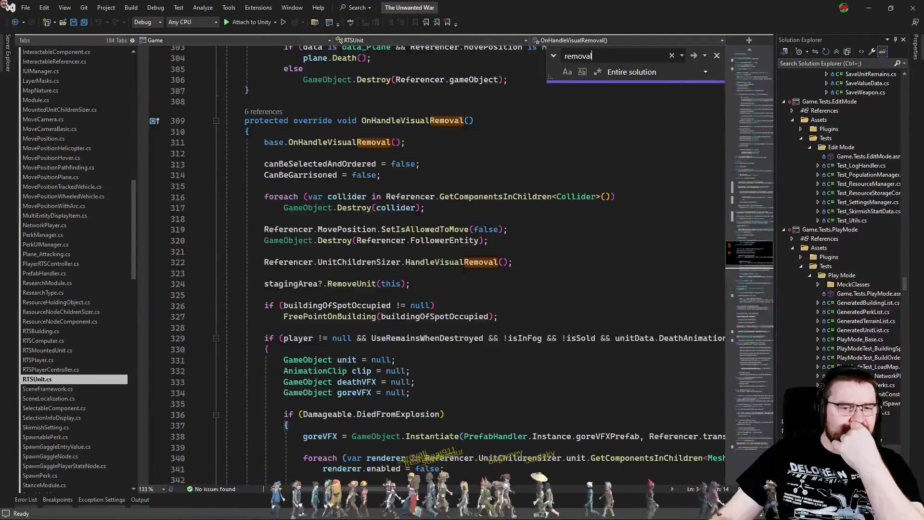
{"action": "scroll", "coordinate": [464, 269], "scroll_direction": "down", "scroll_amount": 13}
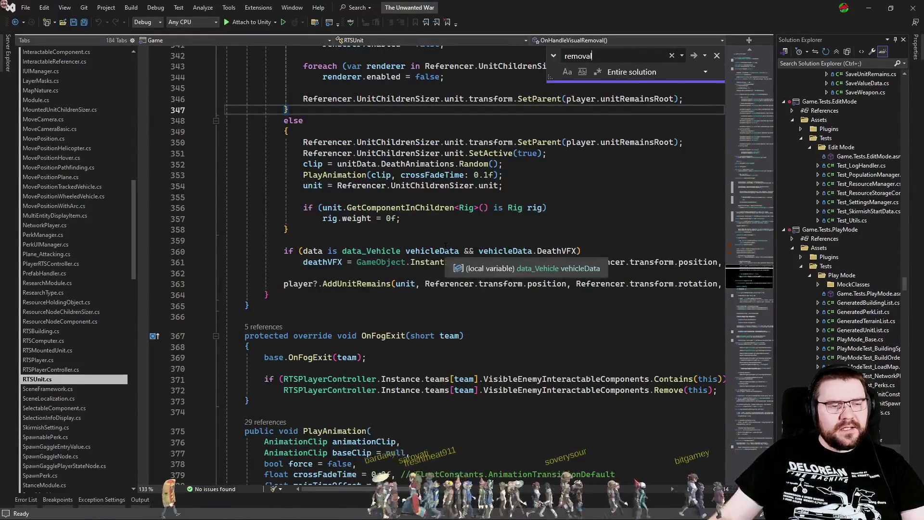
Step: Scroll back to OnGameObjectDestroy and bring up Code Search for IRTSPlayer
{"action": "scroll", "coordinate": [445, 246], "scroll_direction": "up", "scroll_amount": 6}
{"action": "scroll", "coordinate": [446, 247], "scroll_direction": "up", "scroll_amount": 4}
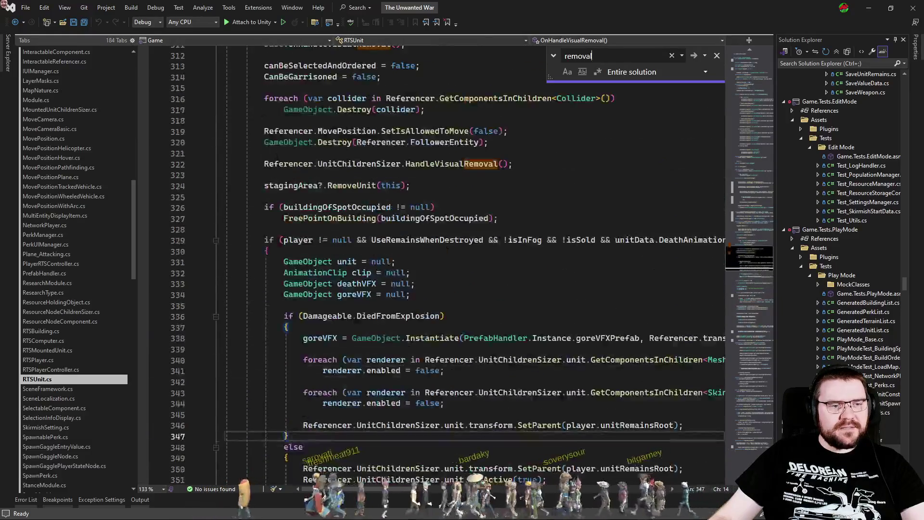
{"action": "scroll", "coordinate": [447, 246], "scroll_direction": "up", "scroll_amount": 3}
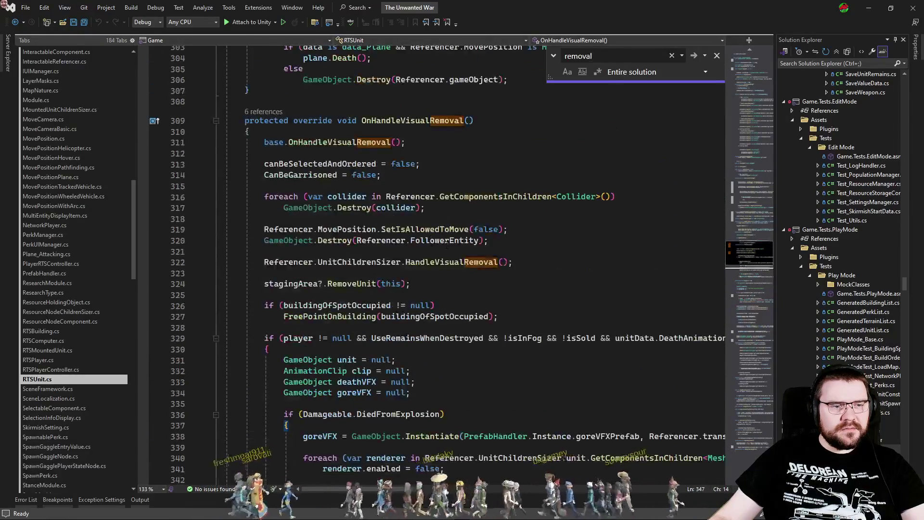
{"action": "scroll", "coordinate": [446, 246], "scroll_direction": "up", "scroll_amount": 5}
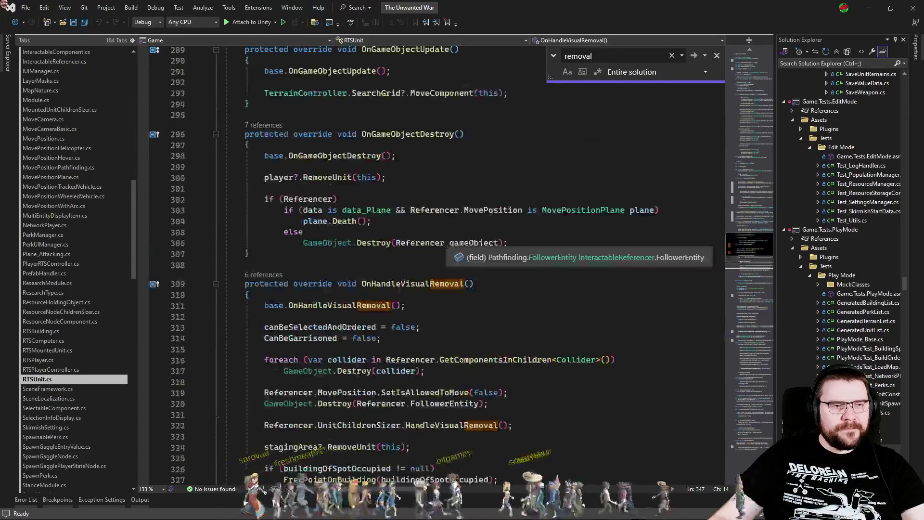
{"action": "scroll", "coordinate": [432, 249], "scroll_direction": "up", "scroll_amount": 4}
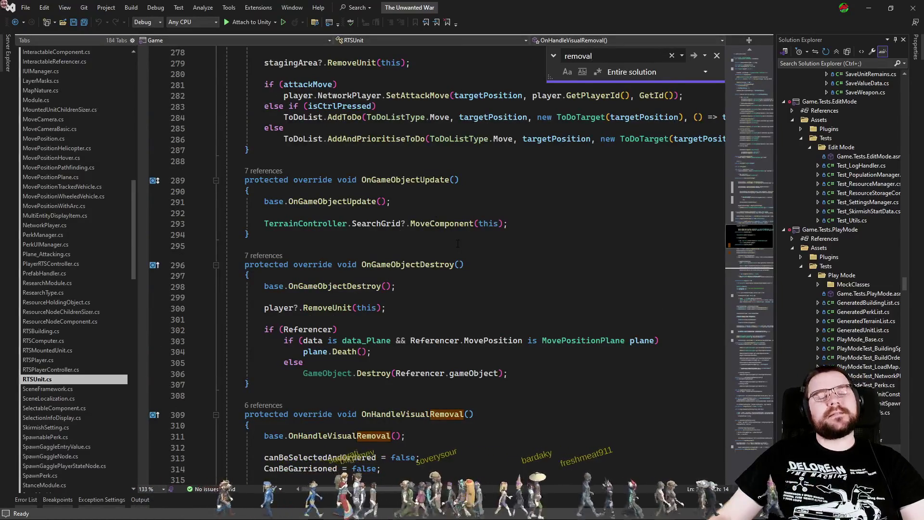
{"action": "key", "text": "ctrl+t"}
Step: Open the IRTSPlayer interface and jump to the AddToBeDestroyed implementation
{"action": "type", "text": "irtsplayer"}
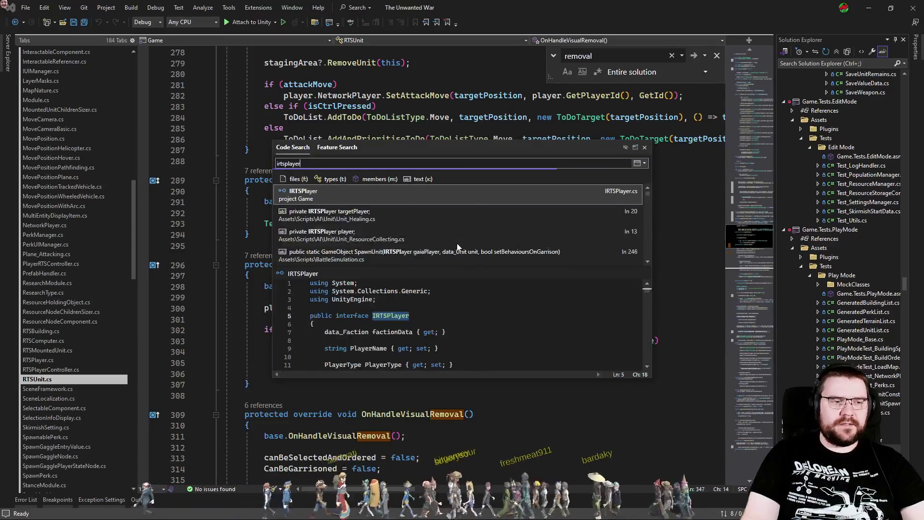
{"action": "key", "text": "Return"}
{"action": "left_click", "coordinate": [743, 278]}
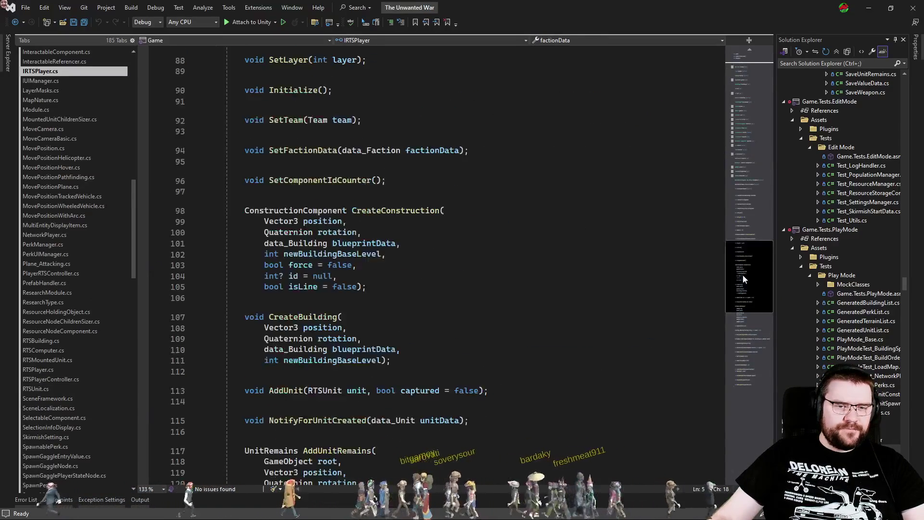
{"action": "scroll", "coordinate": [743, 278], "scroll_direction": "down", "scroll_amount": 10}
{"action": "left_click", "coordinate": [439, 348]}
{"action": "left_click", "coordinate": [269, 318]}
{"action": "scroll", "coordinate": [506, 284], "scroll_direction": "down", "scroll_amount": 1}
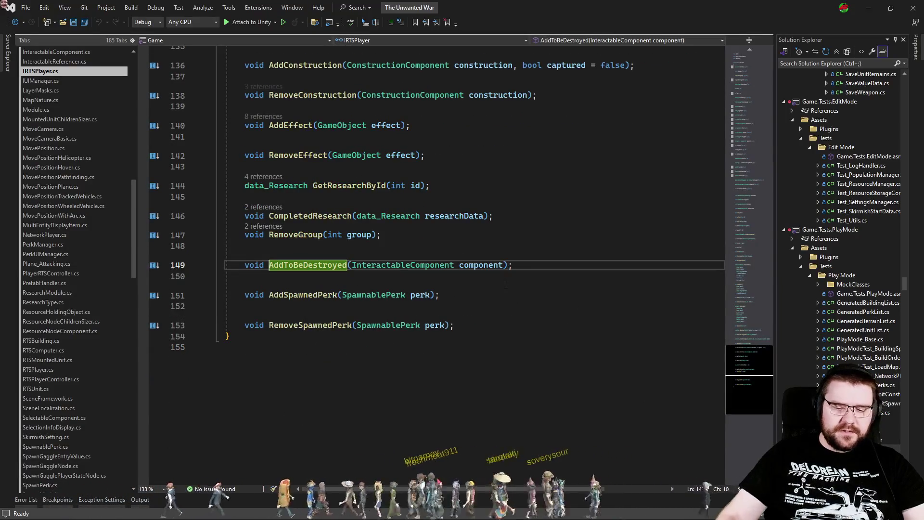
{"action": "key", "text": "ctrl+F12"}
Step: Find uses of componentsToDestroy and follow DakyDestroy into OnGameObjectDestroy
{"action": "double_click", "coordinate": [337, 288]}
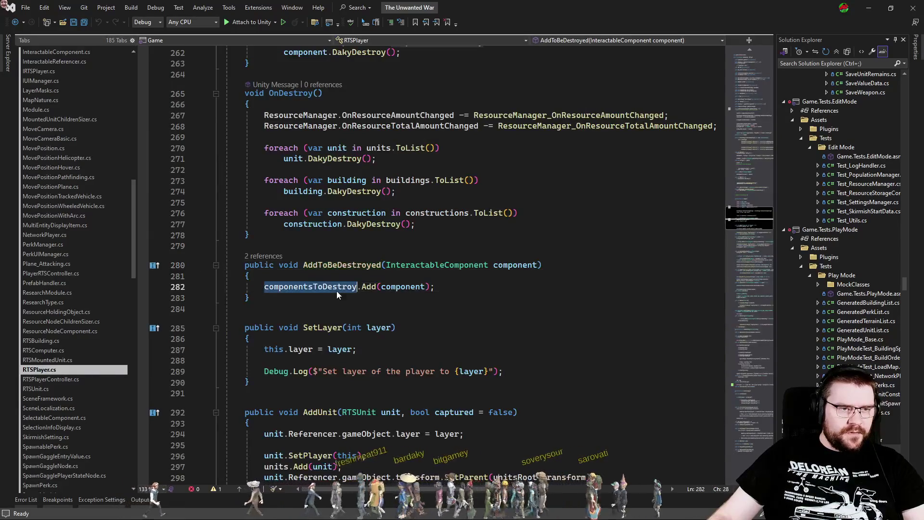
{"action": "key", "text": "ctrl+f"}
{"action": "scroll", "coordinate": [574, 295], "scroll_direction": "up", "scroll_amount": 7}
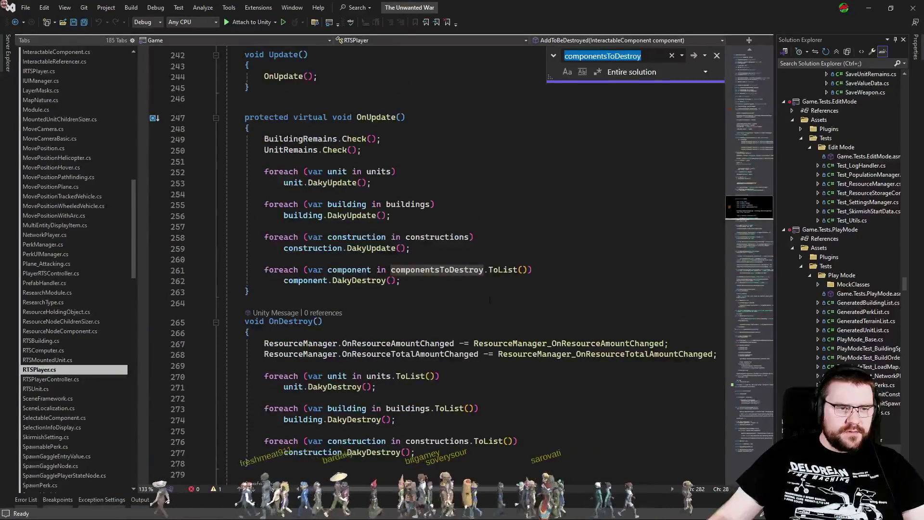
{"action": "left_click", "coordinate": [393, 293]}
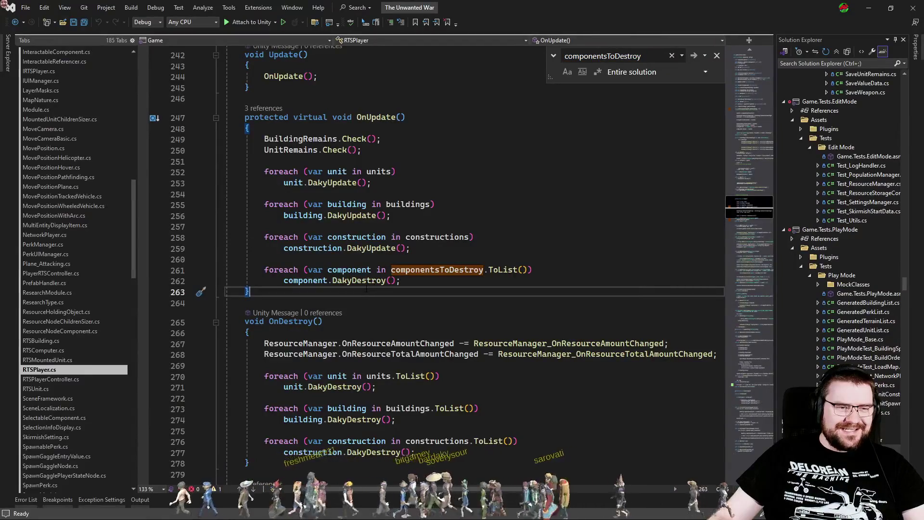
{"action": "left_click", "coordinate": [370, 284], "text": "ctrl"}
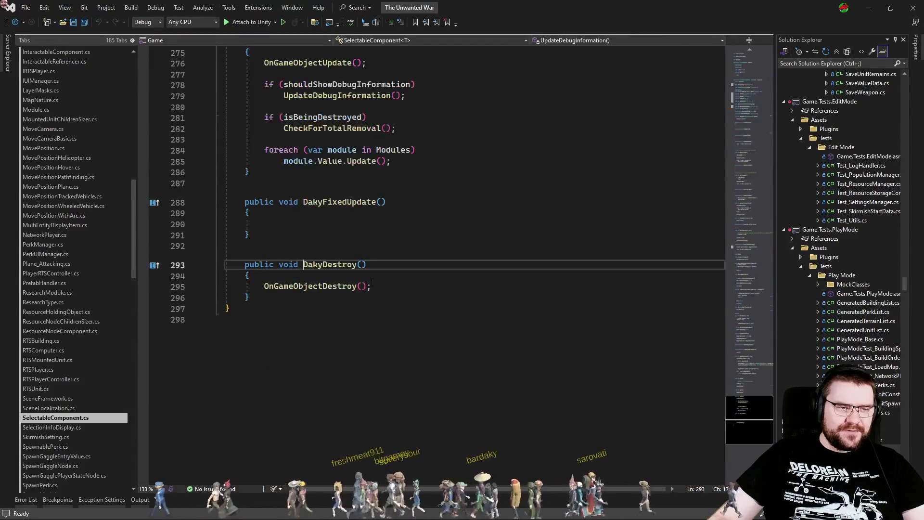
{"action": "left_click", "coordinate": [337, 291], "text": "ctrl"}
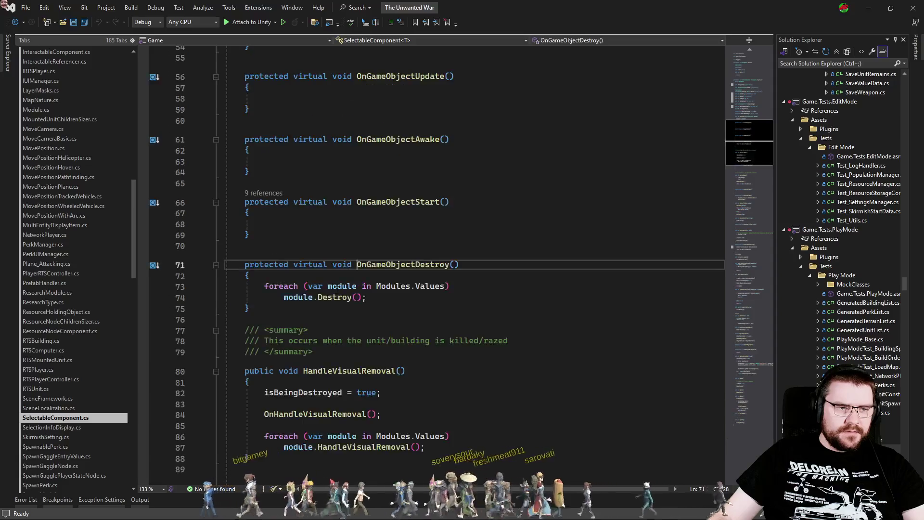
Step: List OnGameObjectDestroy overrides and open InteractableComponent's override
{"action": "left_click", "coordinate": [262, 255]}
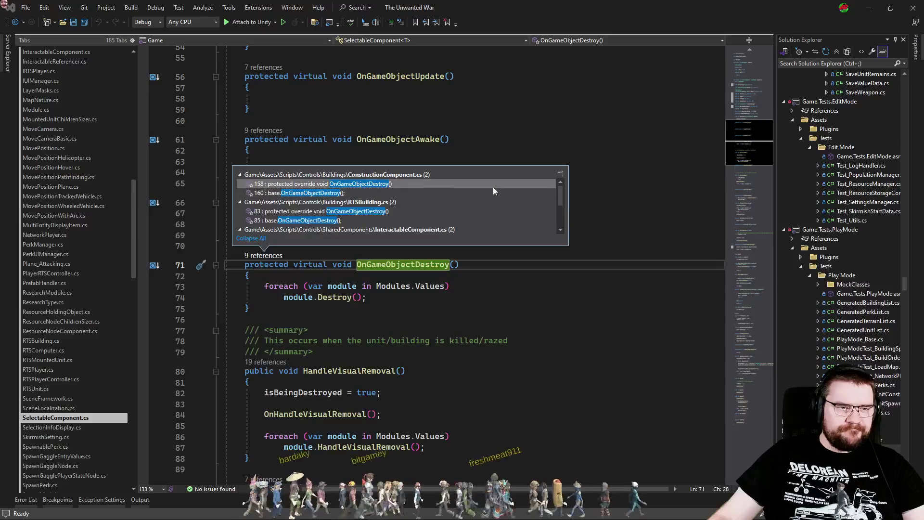
{"action": "scroll", "coordinate": [561, 198], "scroll_direction": "down", "scroll_amount": 3}
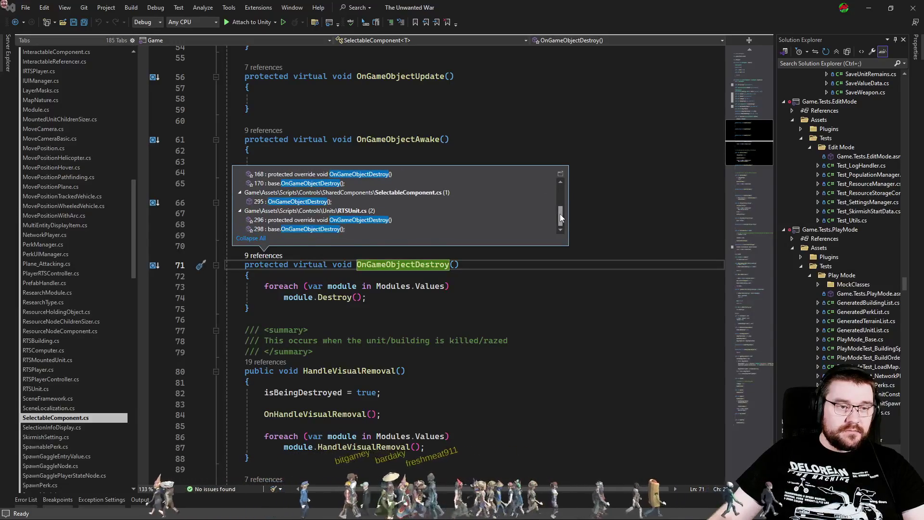
{"action": "scroll", "coordinate": [479, 207], "scroll_direction": "up", "scroll_amount": 2}
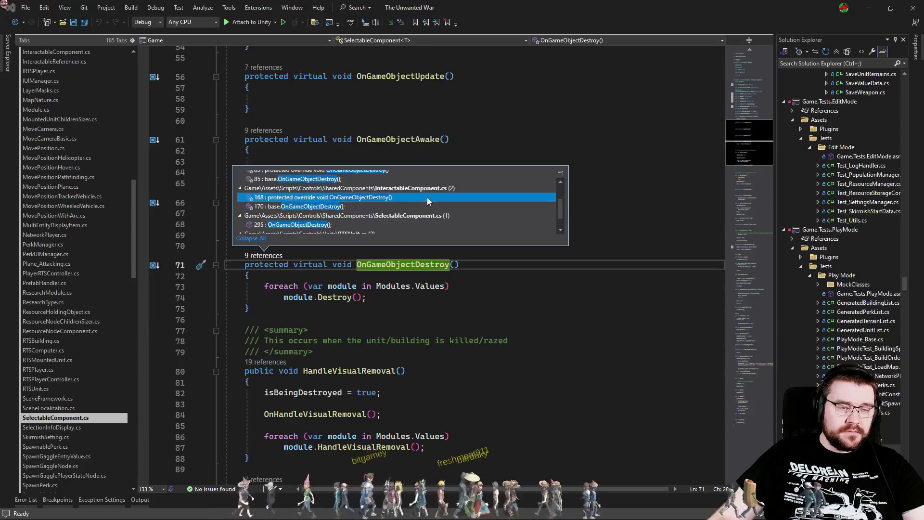
{"action": "double_click", "coordinate": [426, 198]}
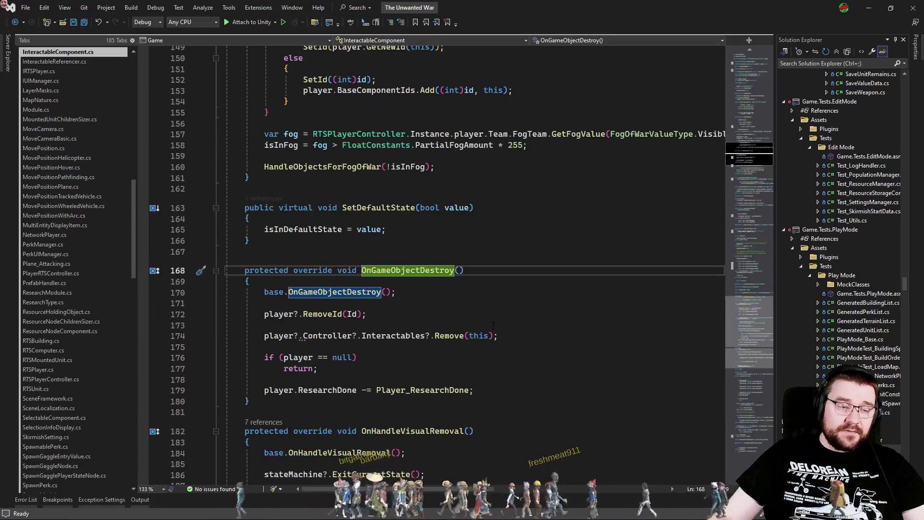
{"action": "key", "text": "ctrl+t"}
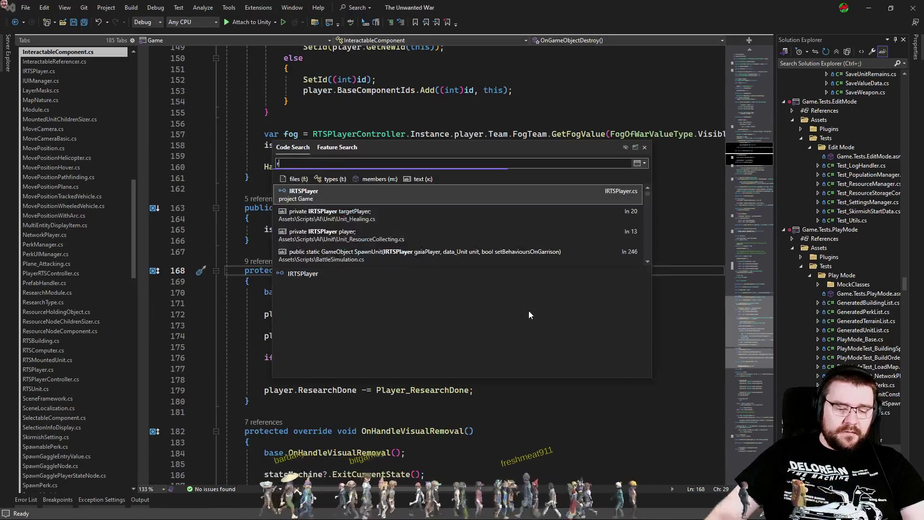
Step: Open RTSMountedUnit.cs via Code Search at the end of the class
{"action": "type", "text": "rtsmoun"}
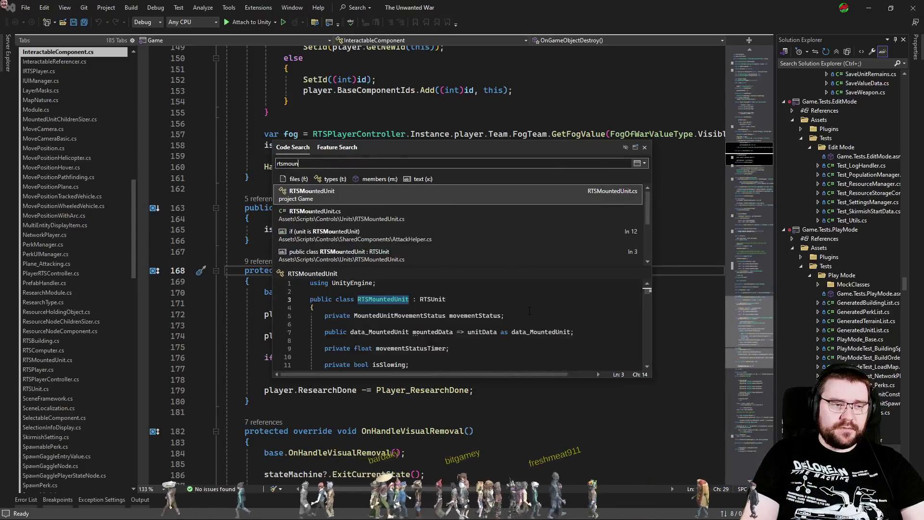
{"action": "key", "text": "Return"}
{"action": "left_click", "coordinate": [735, 343]}
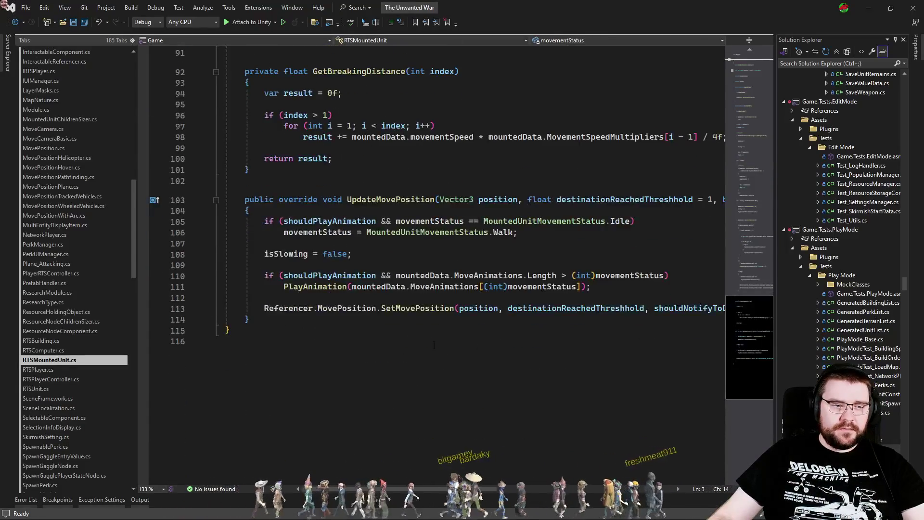
{"action": "left_click", "coordinate": [328, 322]}
Step: Insert a protected OnGameObjectDestroy override calling the base method, save, and let Unity recompile
{"action": "key", "text": "Return"}
{"action": "key", "text": "Return"}
{"action": "type", "text": "over"}
{"action": "key", "text": "Tab"}
{"action": "type", "text": "d"}
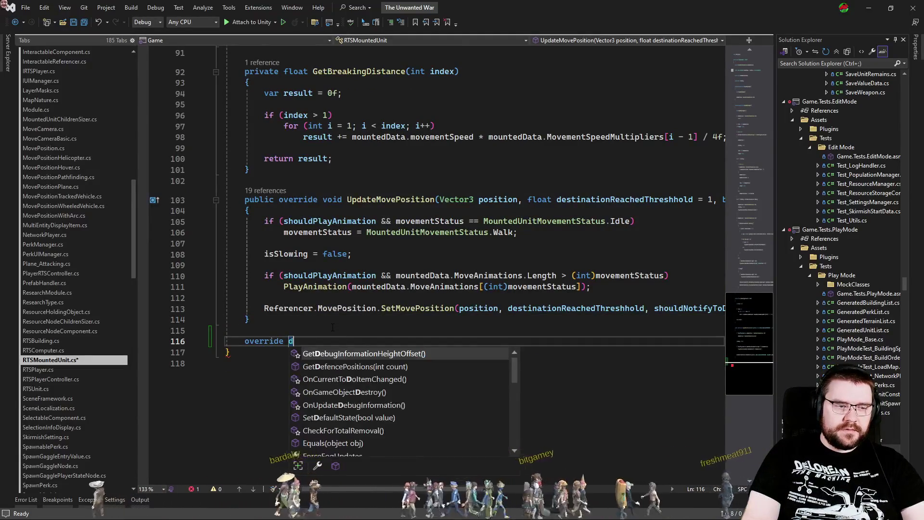
{"action": "type", "text": "estro"}
{"action": "key", "text": "Tab"}
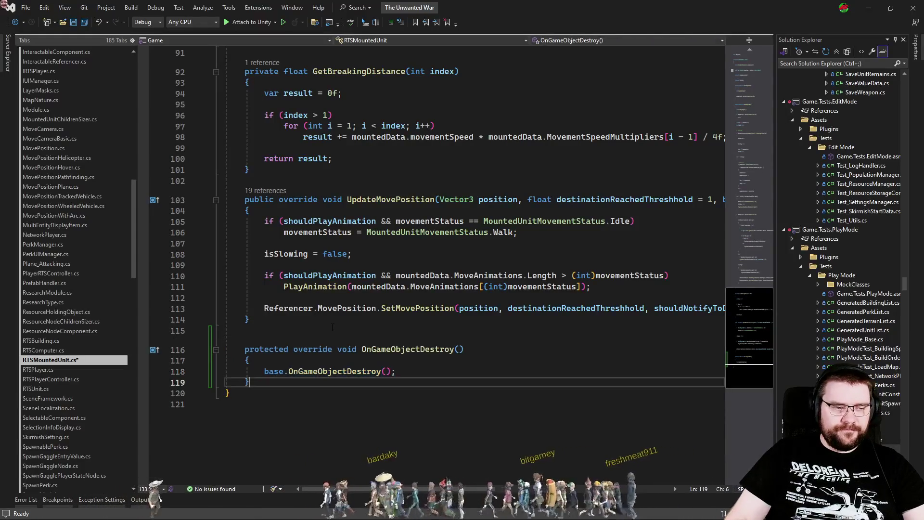
{"action": "key", "text": "ctrl+s"}
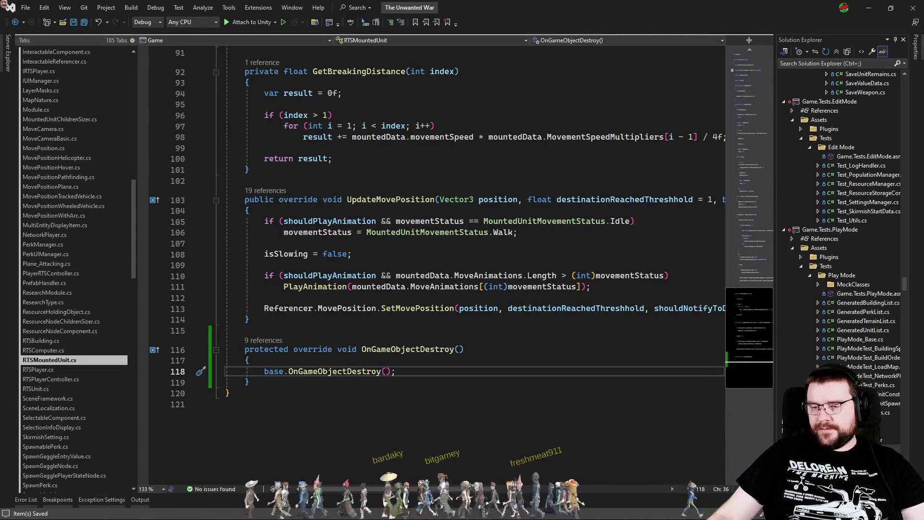
{"action": "key", "text": "alt+Tab"}
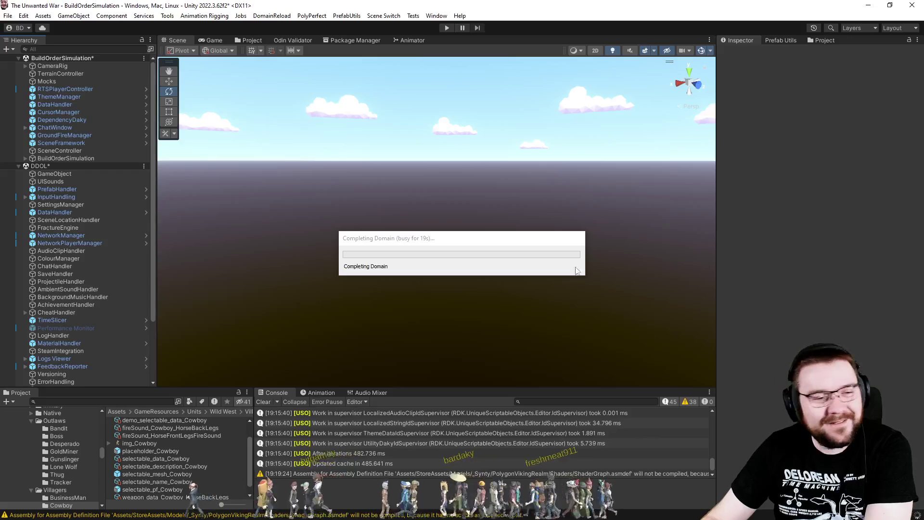
{"action": "key", "text": "alt+Tab"}
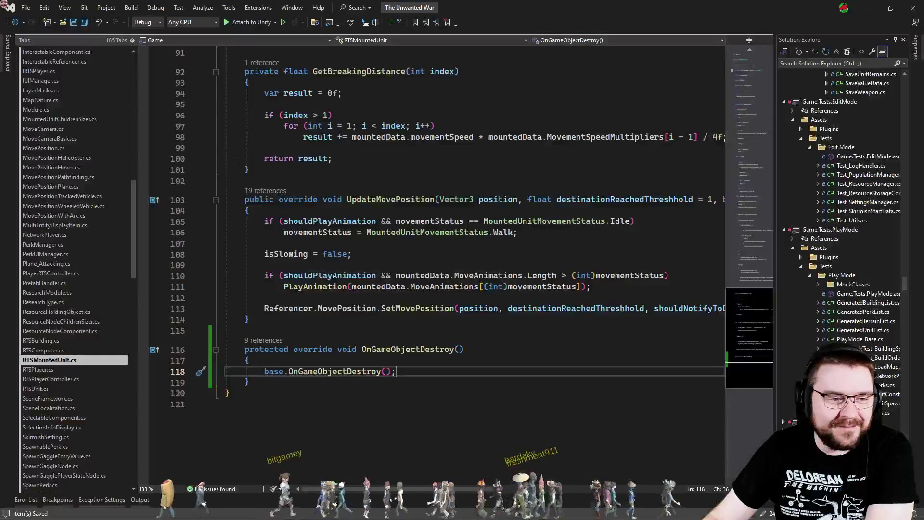
Step: Set a breakpoint on RTSMountedUnit's OnGameObjectDestroy override and attach the debugger to Unity
{"action": "left_click", "coordinate": [143, 360]}
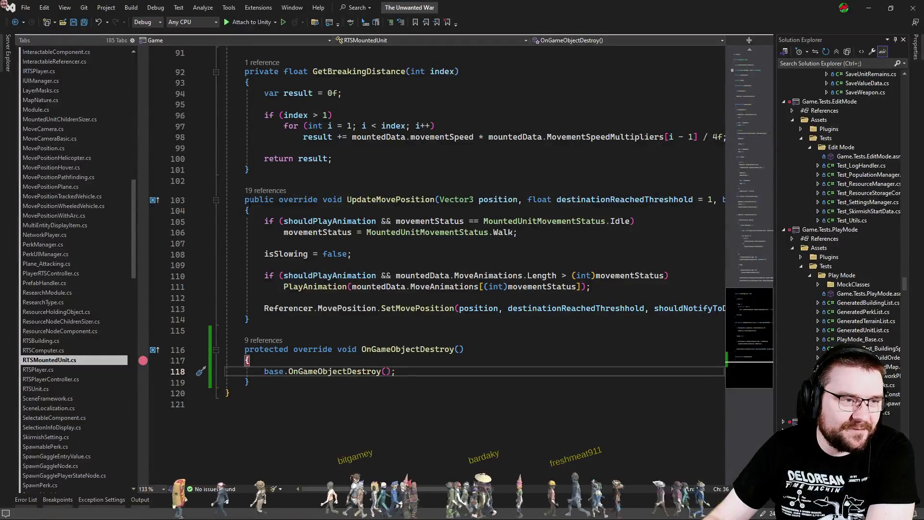
{"action": "left_click", "coordinate": [253, 22]}
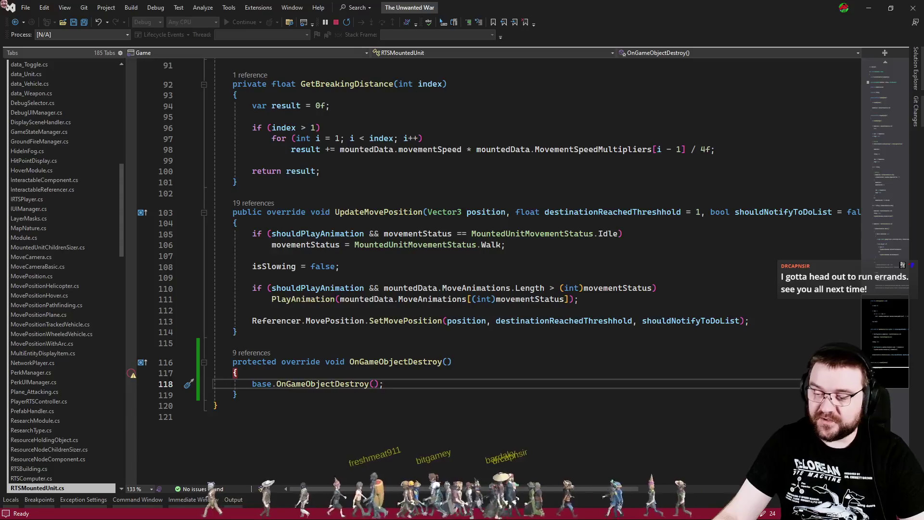
{"action": "key", "text": "alt+Tab"}
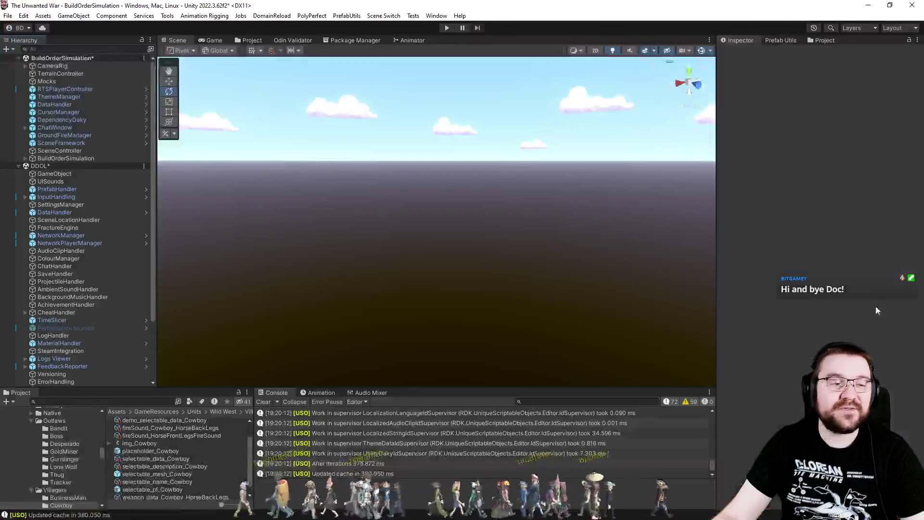
Step: Enter play mode and launch the simulation with Wild West, a faction, difficulty, Old Trails and 1
{"action": "left_click", "coordinate": [443, 27]}
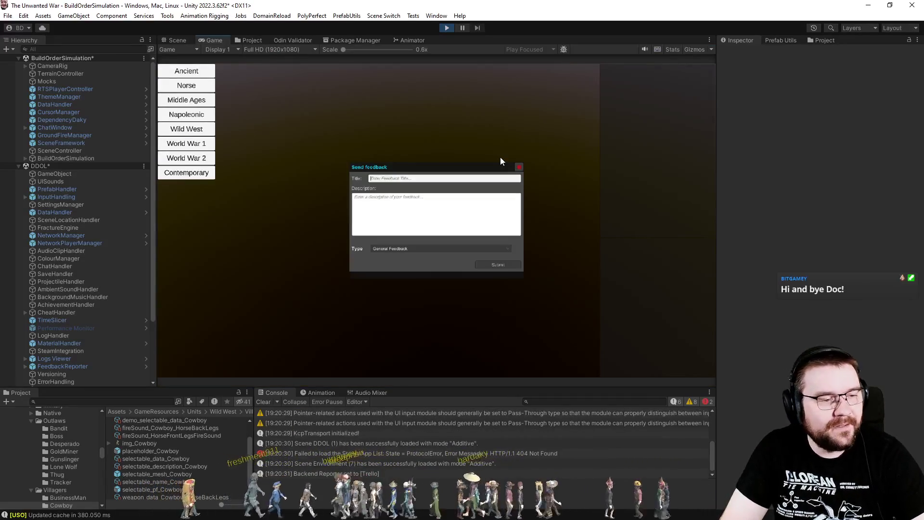
{"action": "left_click", "coordinate": [210, 129]}
{"action": "left_click", "coordinate": [263, 72]}
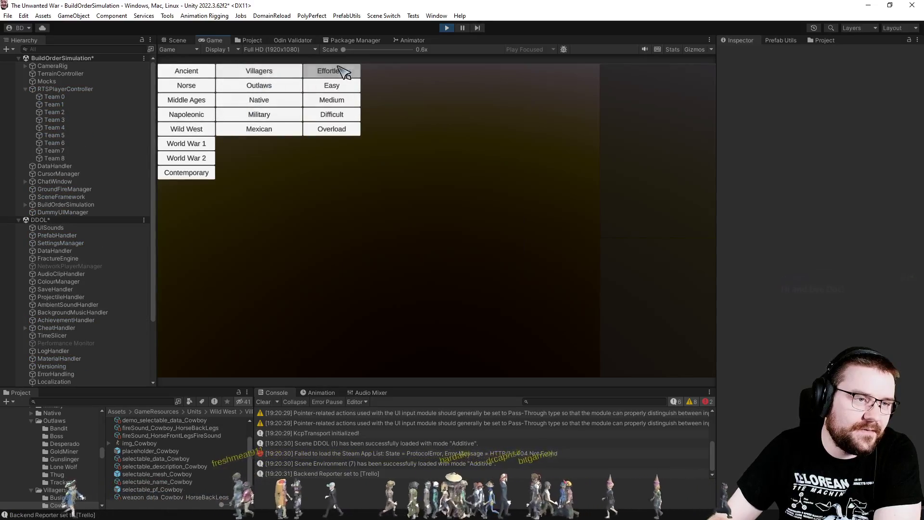
{"action": "left_click", "coordinate": [344, 72]}
{"action": "left_click", "coordinate": [422, 117]}
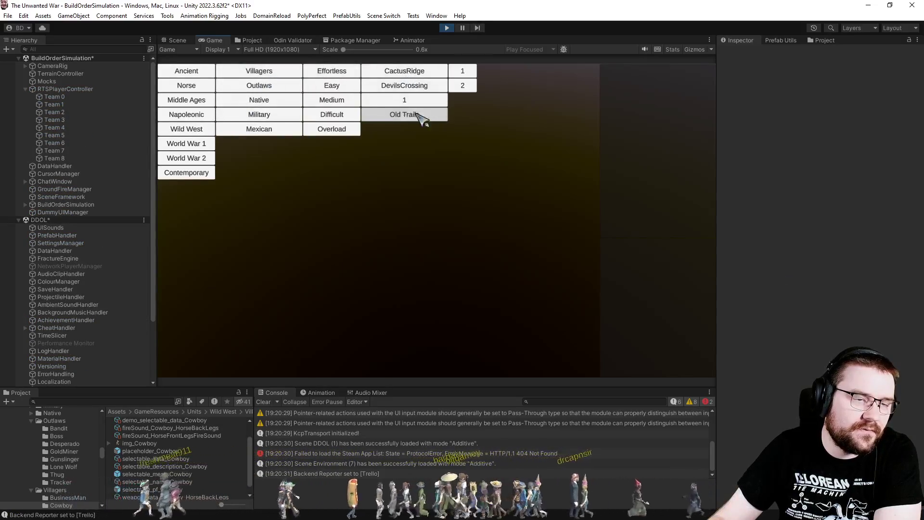
{"action": "left_click", "coordinate": [469, 71]}
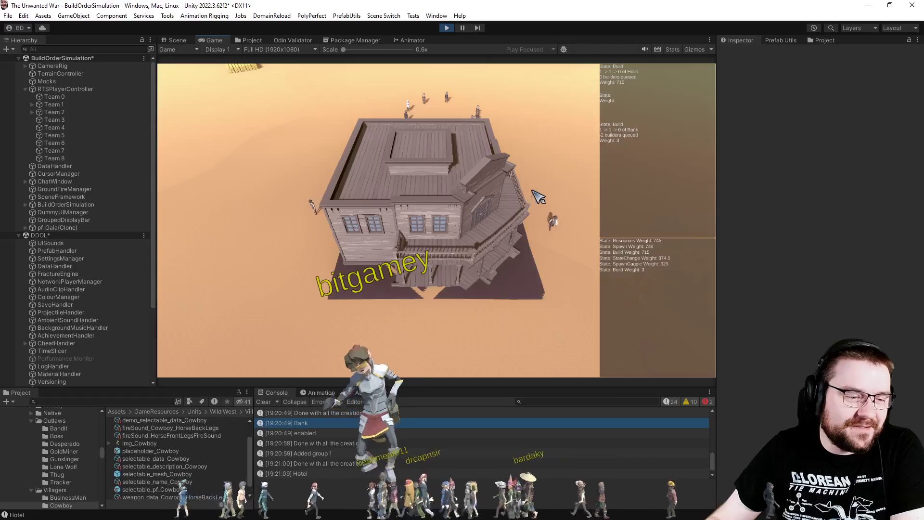
Step: Watch the simulation run, pause it, and fly the Scene camera to a mounted cowboy
{"action": "scroll", "coordinate": [539, 178], "scroll_direction": "down", "scroll_amount": 5}
{"action": "scroll", "coordinate": [520, 207], "scroll_direction": "up", "scroll_amount": 4}
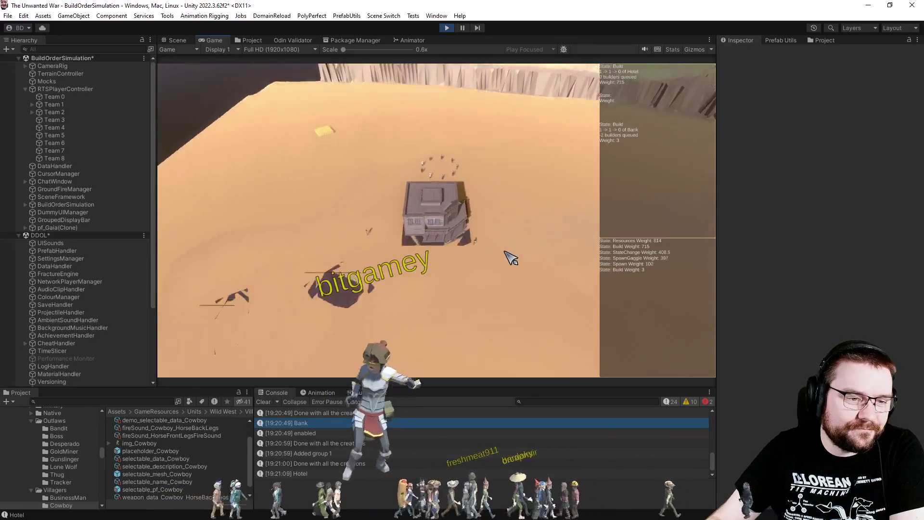
{"action": "scroll", "coordinate": [532, 262], "scroll_direction": "down", "scroll_amount": 5}
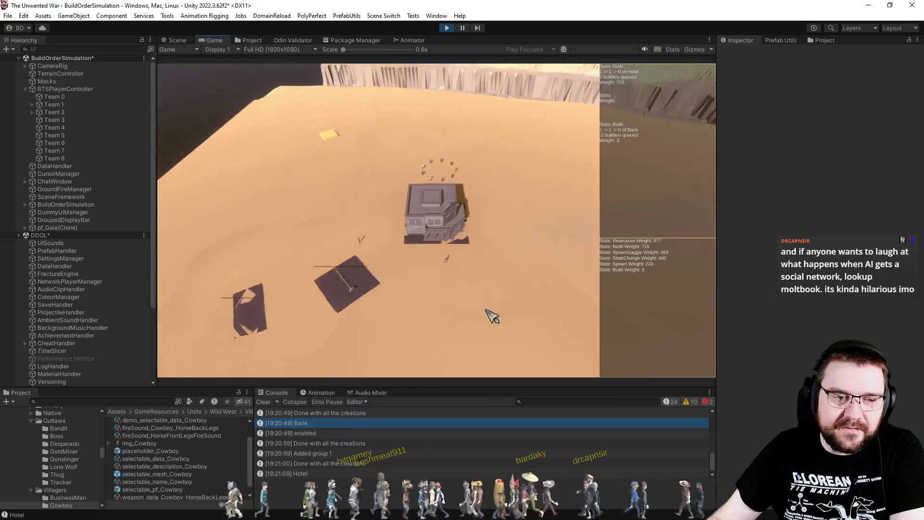
{"action": "scroll", "coordinate": [476, 289], "scroll_direction": "up", "scroll_amount": 2}
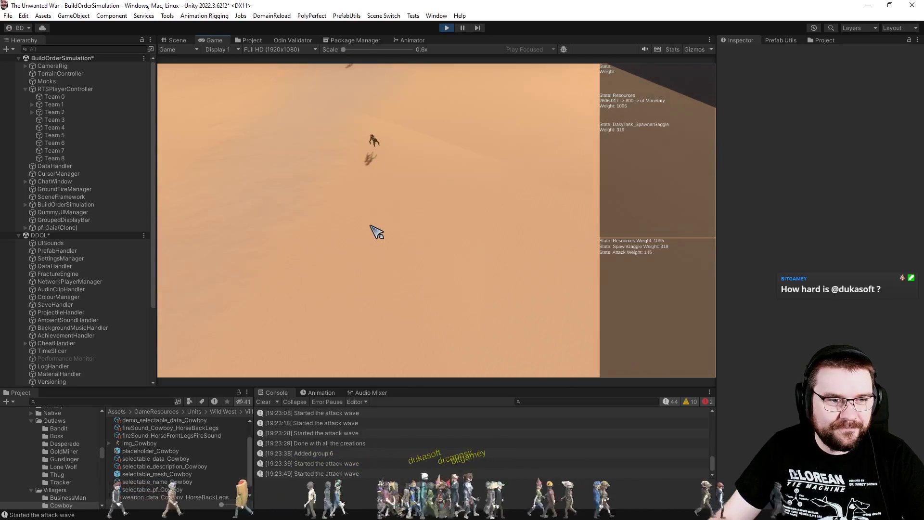
{"action": "left_click", "coordinate": [461, 27]}
{"action": "mouse_move", "coordinate": [529, 178]}
{"action": "left_mouse_down"}
{"action": "mouse_move", "coordinate": [676, 168]}
{"action": "mouse_move", "coordinate": [386, 128]}
{"action": "mouse_move", "coordinate": [567, 125]}
{"action": "left_mouse_up"}
{"action": "mouse_move", "coordinate": [29, 141]}
{"action": "left_mouse_down"}
{"action": "mouse_move", "coordinate": [11, 137]}
{"action": "mouse_move", "coordinate": [894, 157]}
{"action": "mouse_move", "coordinate": [734, 143]}
{"action": "mouse_move", "coordinate": [626, 157]}
{"action": "mouse_move", "coordinate": [592, 140]}
{"action": "mouse_move", "coordinate": [685, 144]}
{"action": "mouse_move", "coordinate": [426, 128]}
{"action": "mouse_move", "coordinate": [369, 103]}
{"action": "mouse_move", "coordinate": [500, 223]}
{"action": "mouse_move", "coordinate": [651, 239]}
{"action": "mouse_move", "coordinate": [106, 229]}
{"action": "mouse_move", "coordinate": [140, 141]}
{"action": "mouse_move", "coordinate": [137, 154]}
{"action": "mouse_move", "coordinate": [77, 143]}
{"action": "mouse_move", "coordinate": [916, 149]}
{"action": "mouse_move", "coordinate": [7, 142]}
{"action": "mouse_move", "coordinate": [859, 178]}
{"action": "mouse_move", "coordinate": [716, 207]}
{"action": "left_mouse_up"}
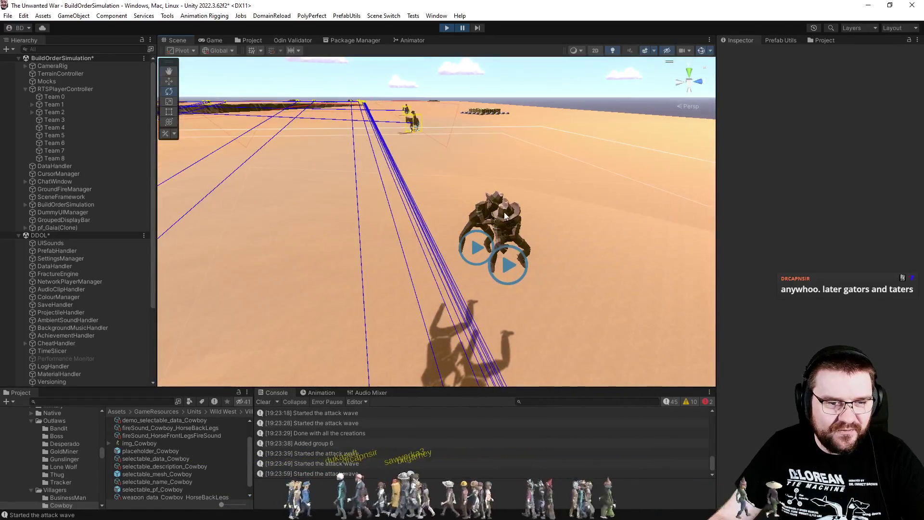
Step: Select the mounted cowboy, then its pf_Root_Wild West_Character object to view it in the Inspector
{"action": "left_click", "coordinate": [498, 224]}
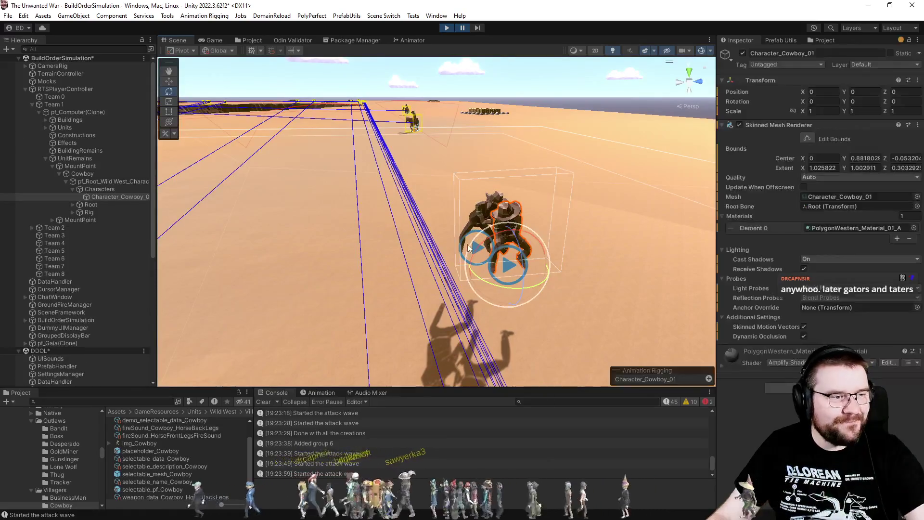
{"action": "left_click", "coordinate": [102, 182]}
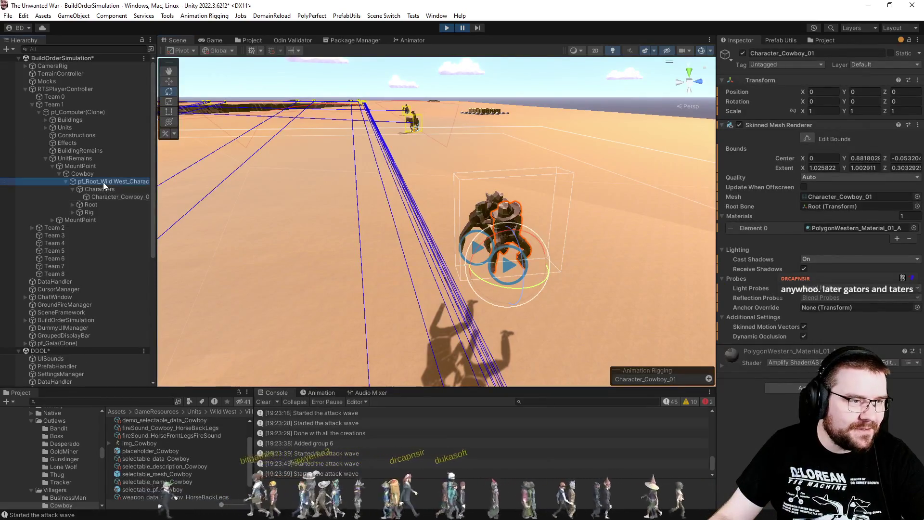